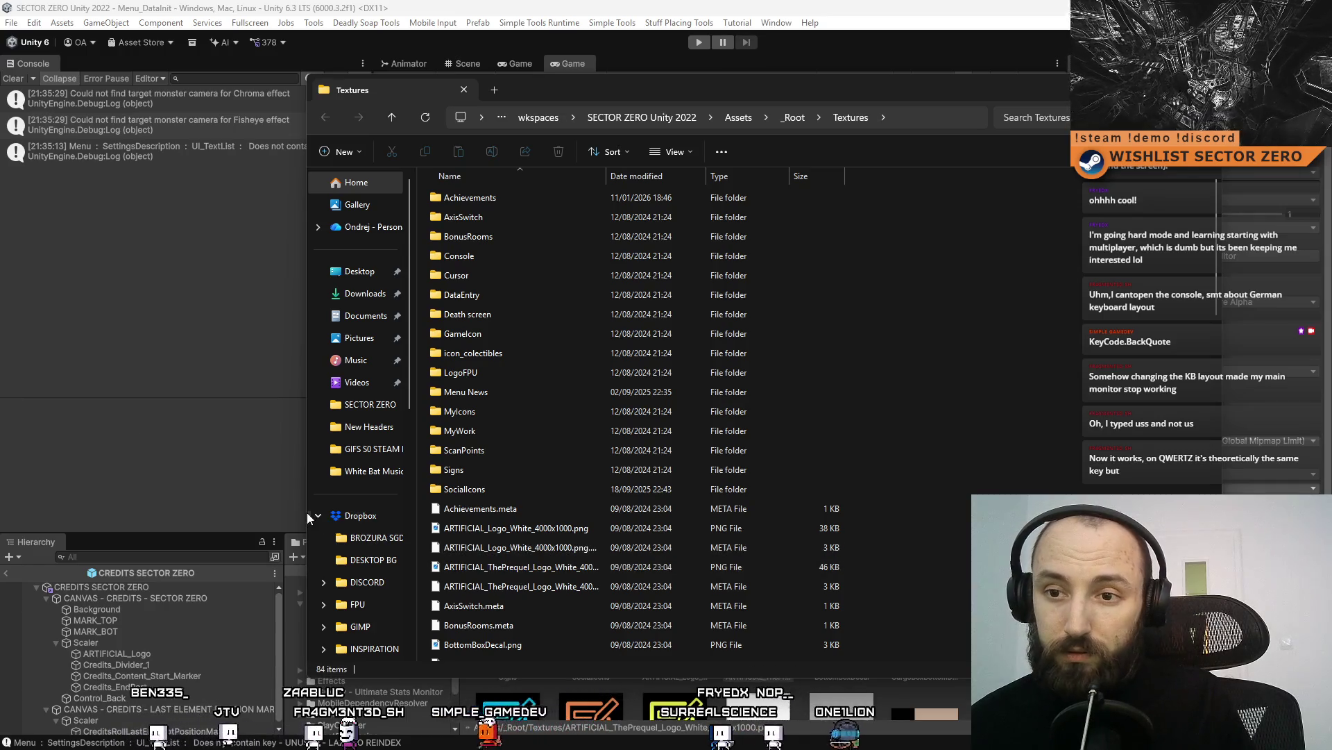
Step: Widen the Textures folder window, browse its file list, and switch to the New folder (4) window
drag(305, 511, 206, 512)
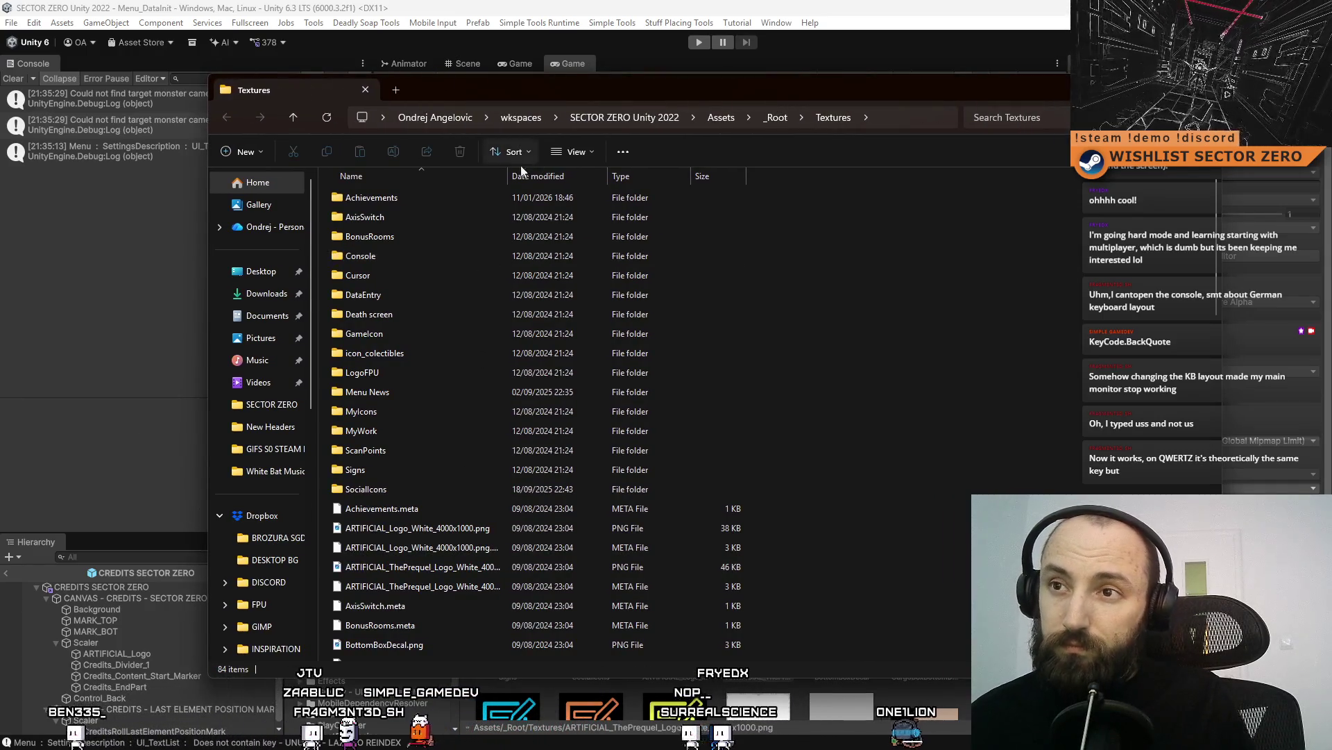
click(478, 547)
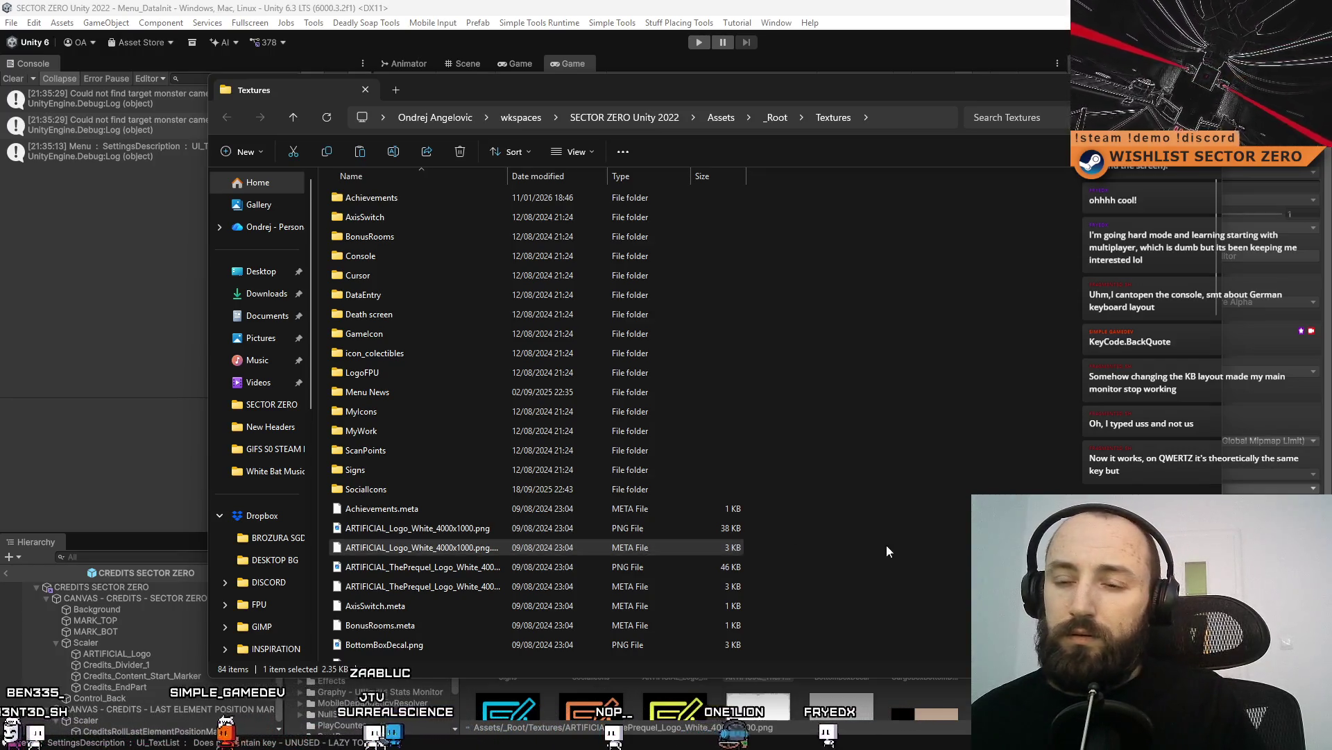
click(959, 537)
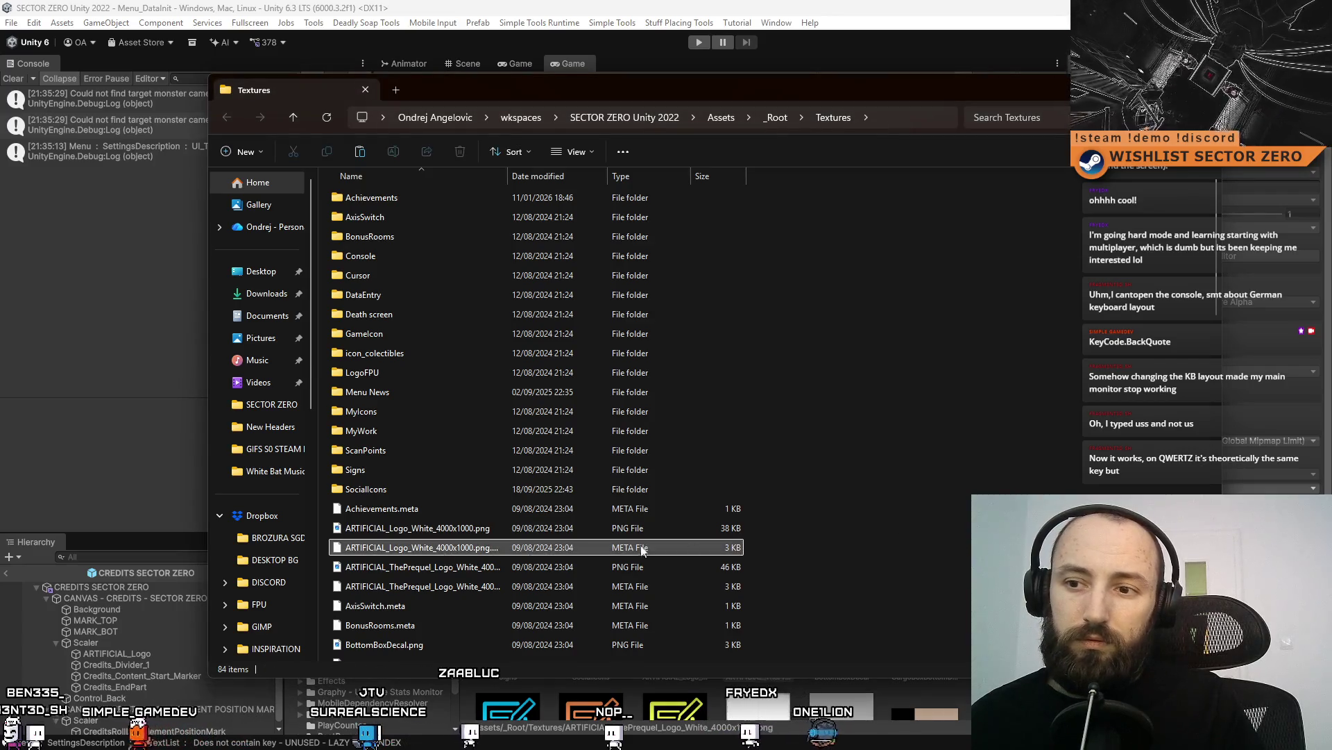
scroll(959, 537, down, 2)
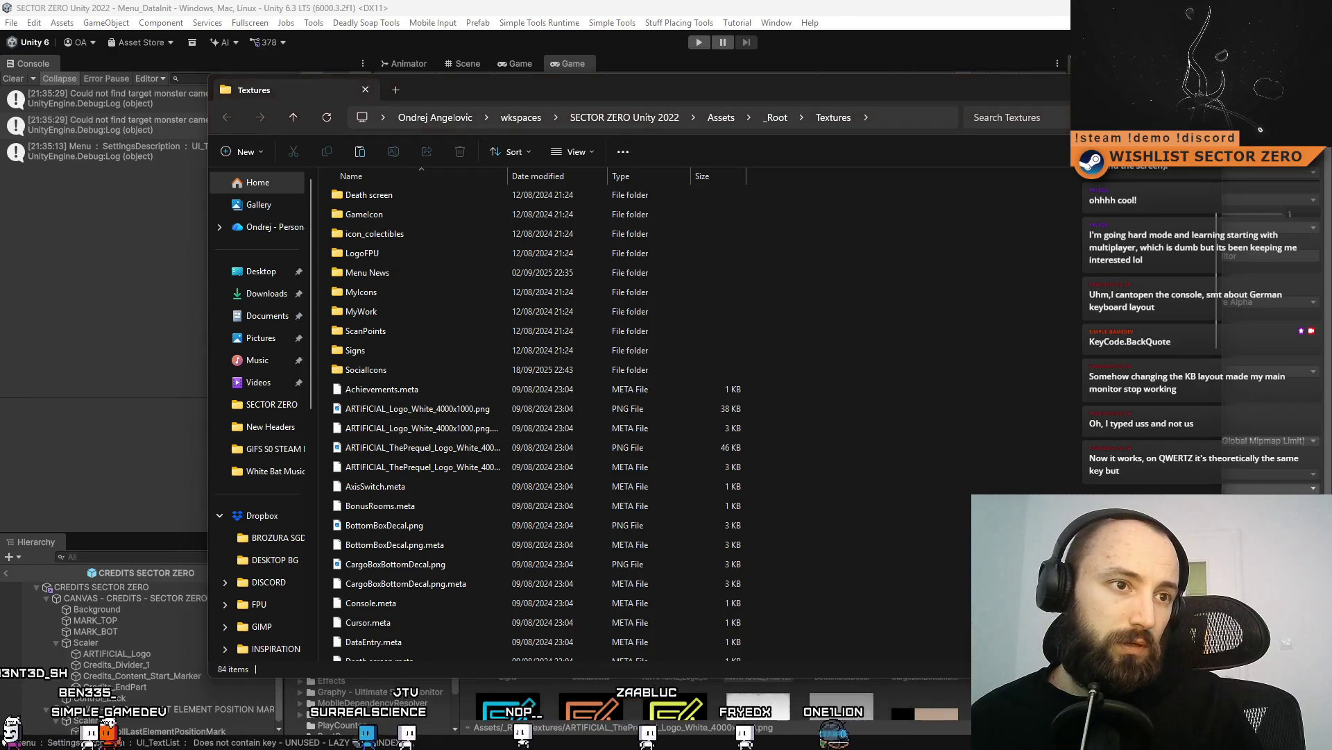
key(alt+Tab)
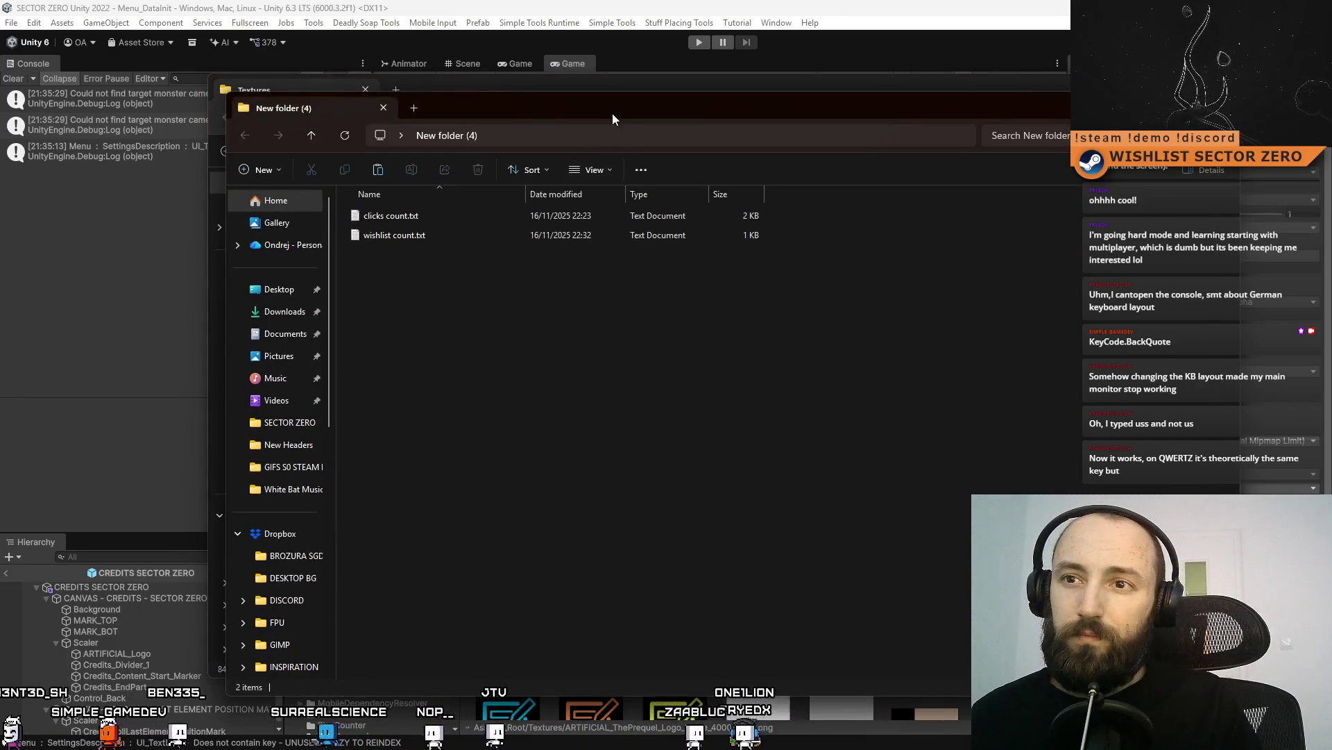
Step: Move ARTIFICIAL_ThePrequel_Logo_White_4000x1000.png from New folder (4) into Textures, overwriting the old copy, then return to Unity
mouse_move(610, 113)
mouse_down()
mouse_move(458, 137)
mouse_move(0, 122)
mouse_up()
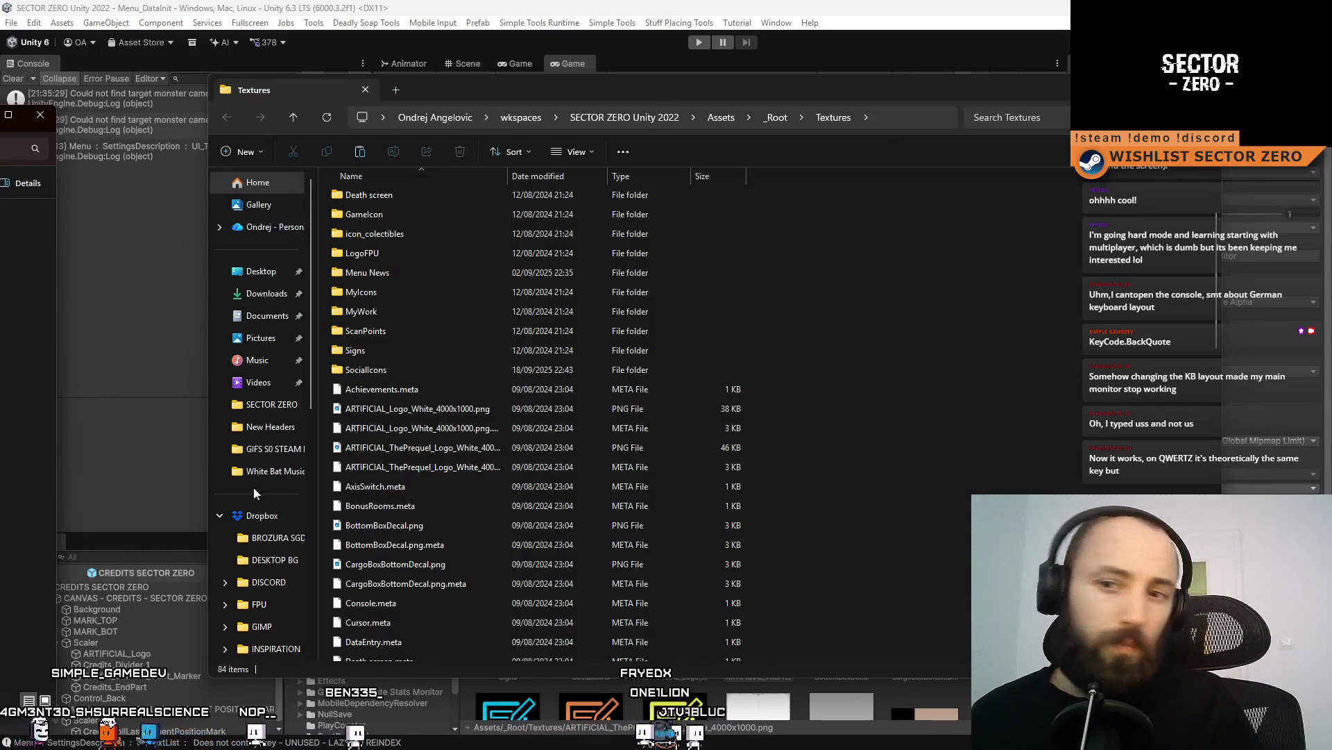
click(444, 452)
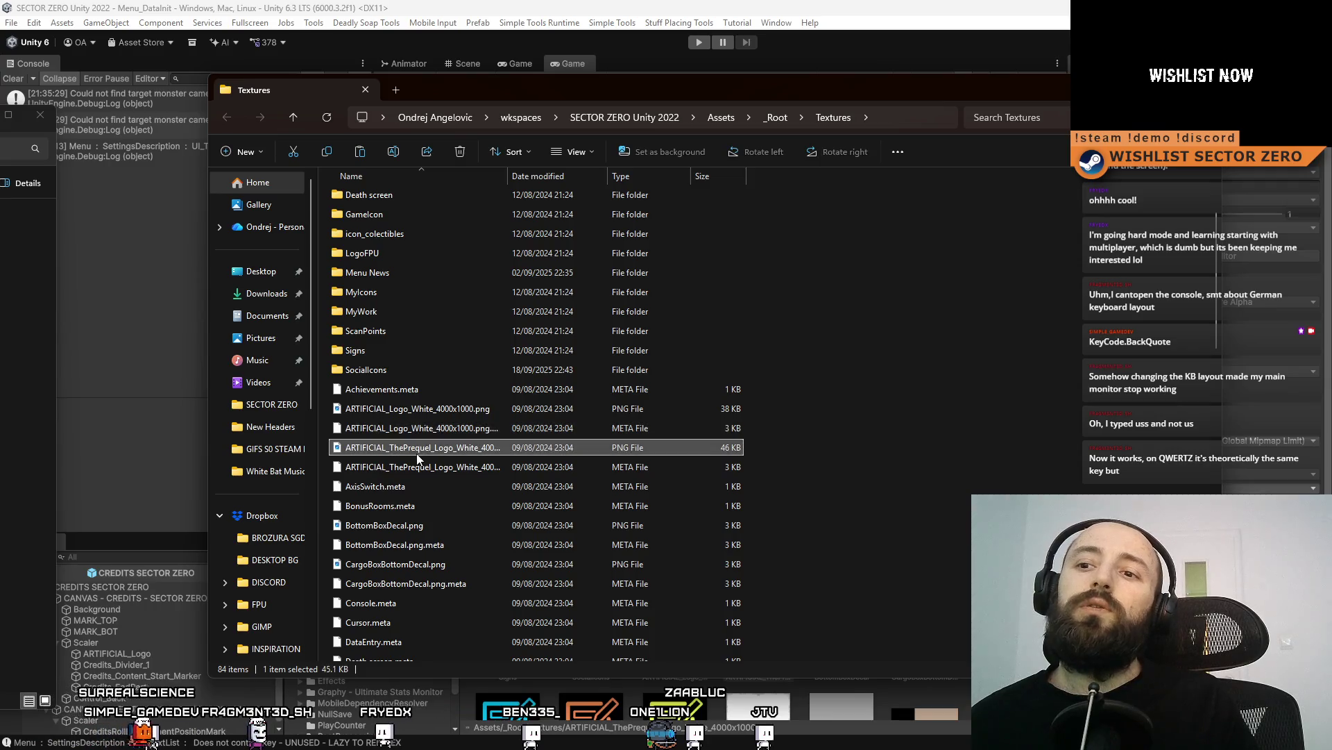
click(431, 453)
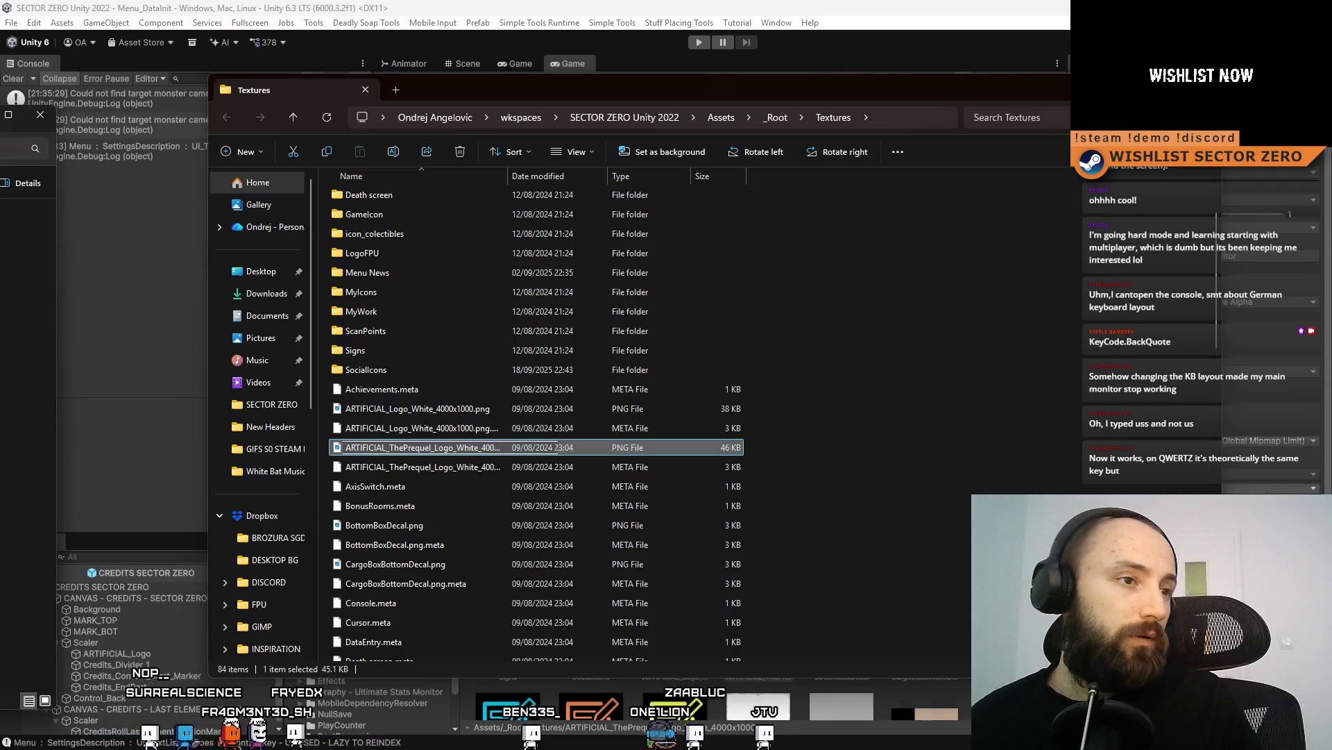
key(Escape)
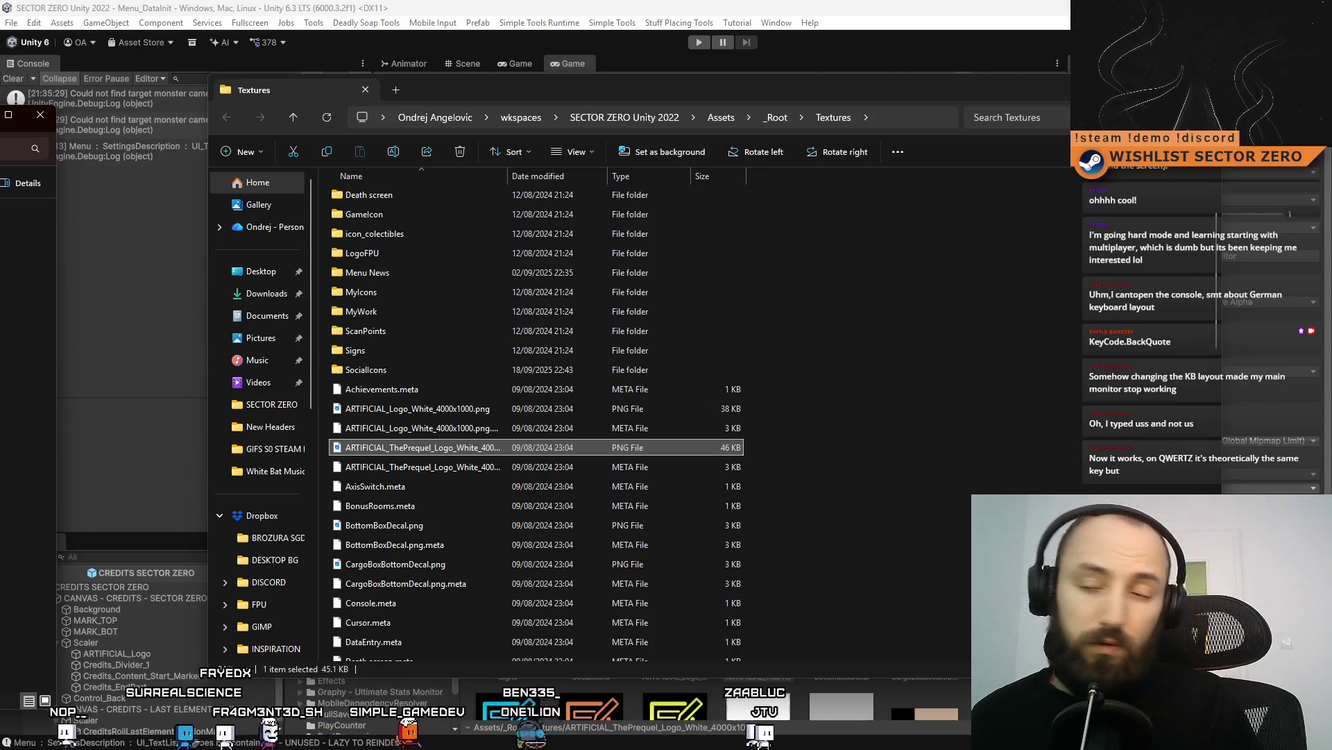
drag(423, 448, 847, 531)
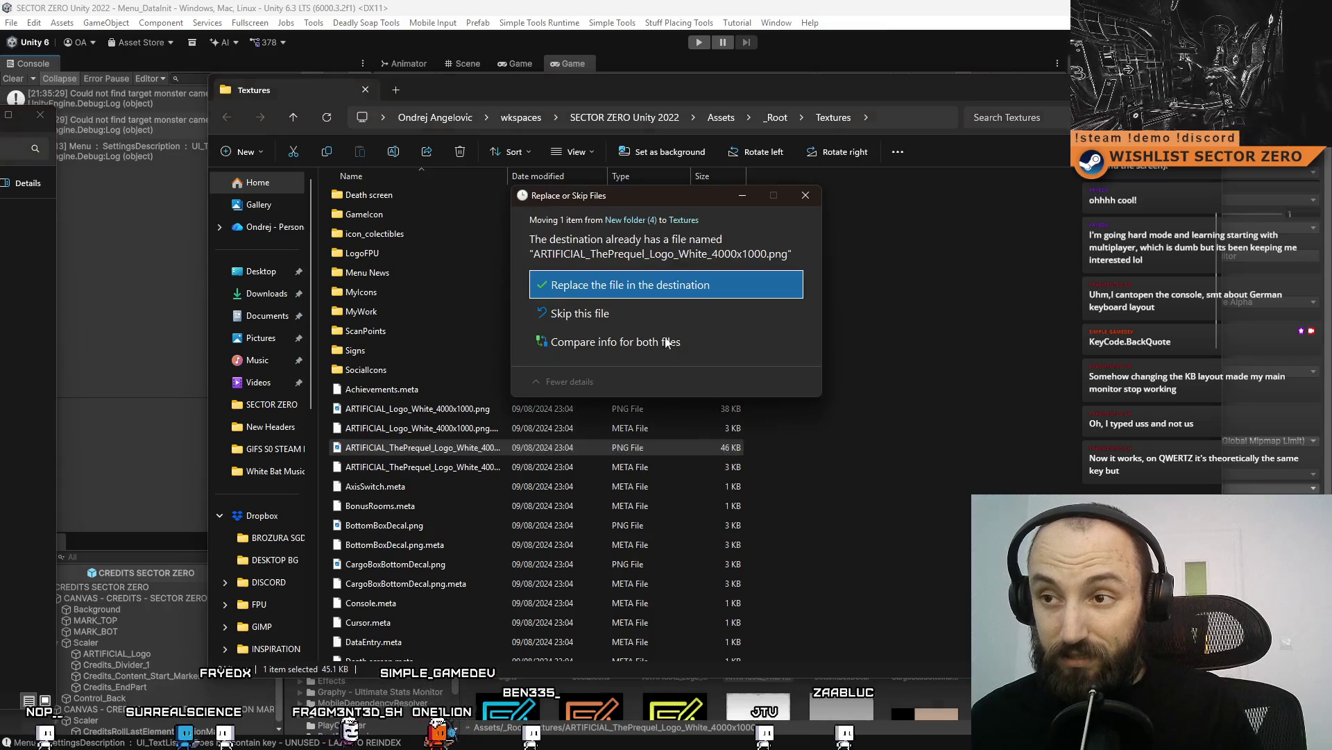
click(681, 299)
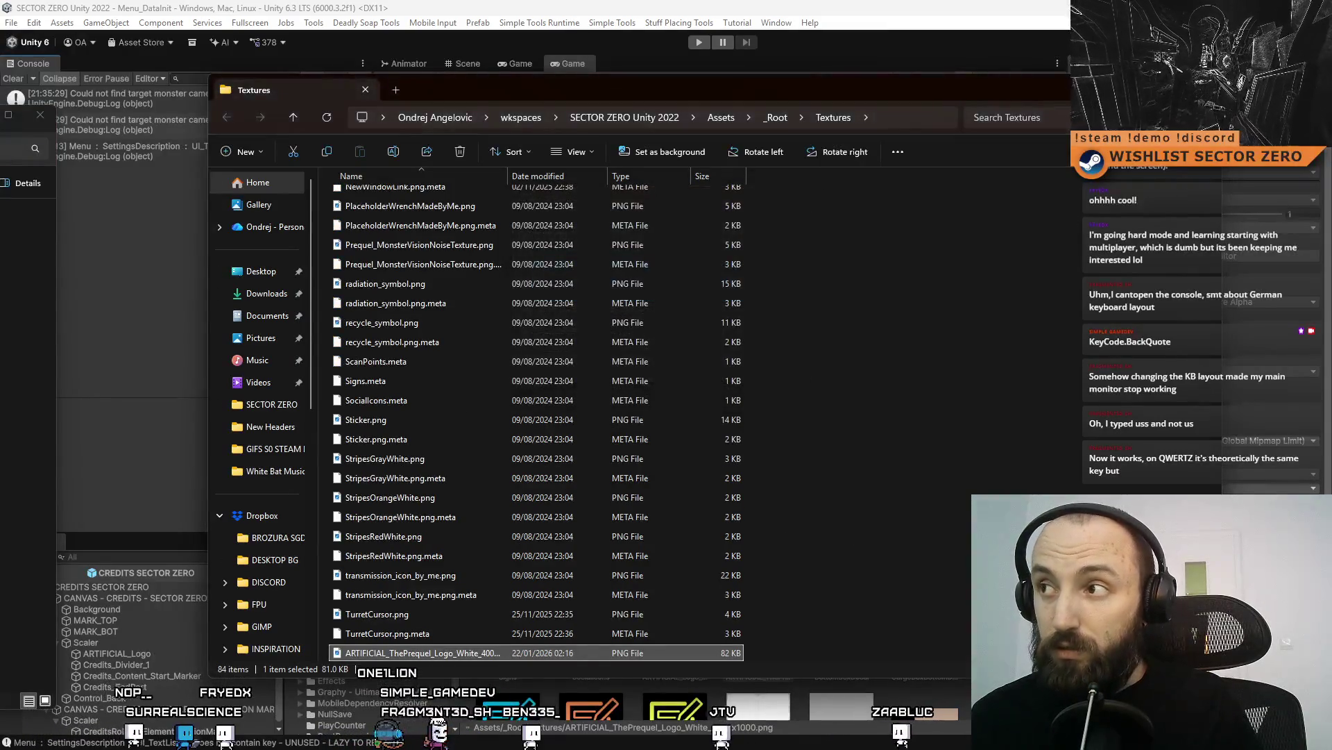
key(alt+Tab)
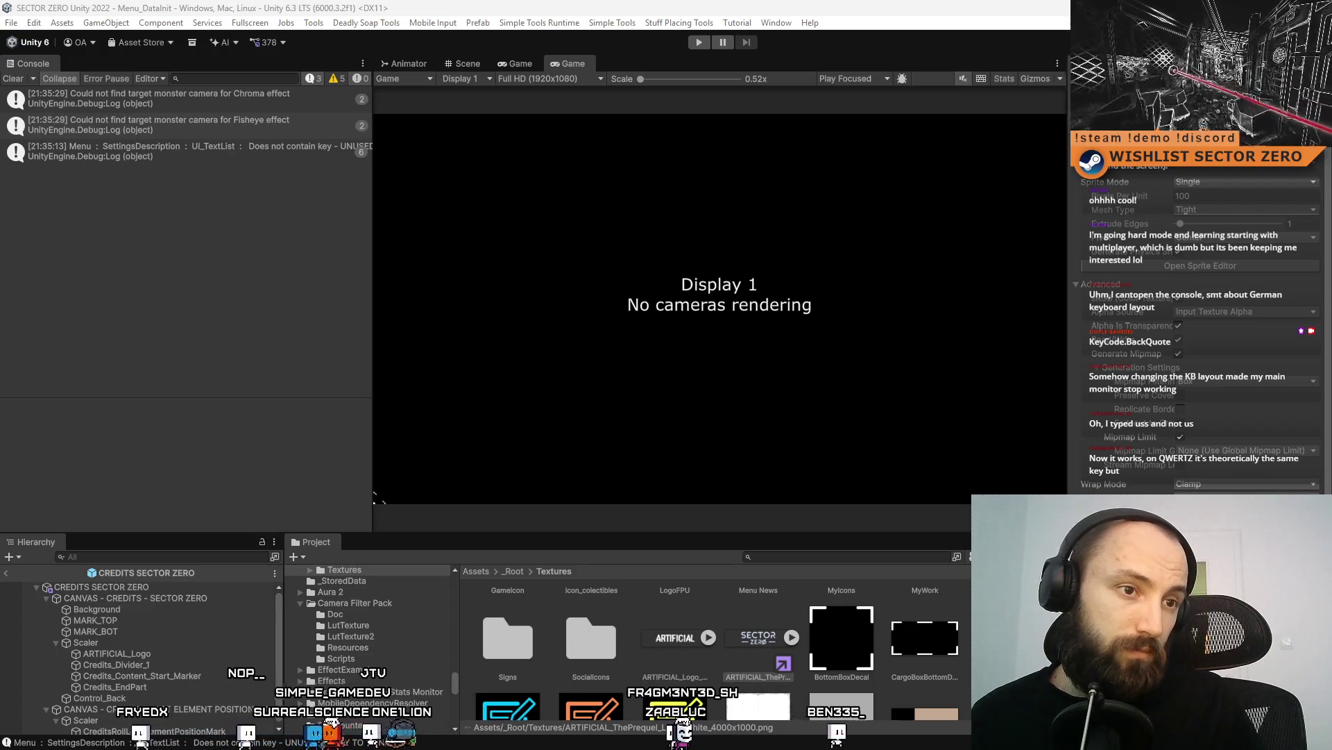
Step: Rename the ARTIFICIAL_ThePrequel logo asset to begin with SECTOR_ZERO, then enter Play mode with Ctrl+P
click(938, 656)
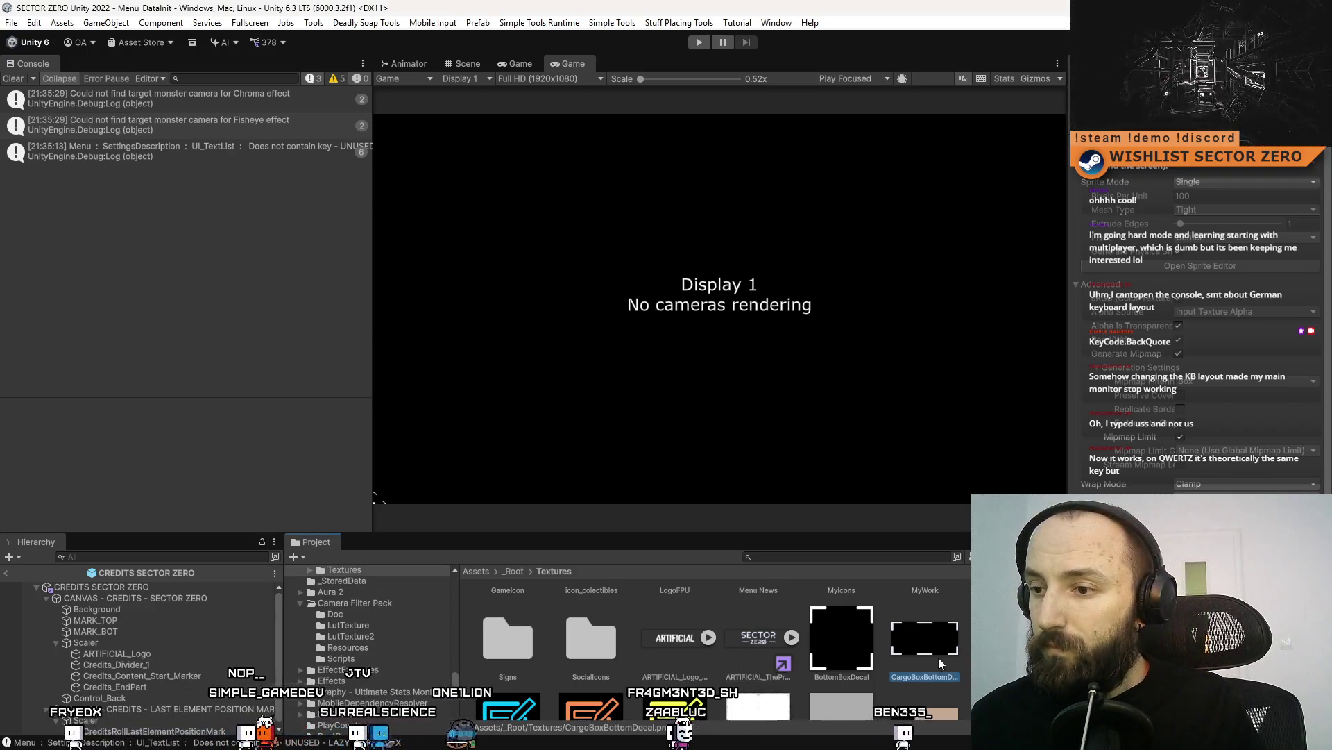
click(760, 647)
click(759, 675)
text(SECTOR_ZERO)
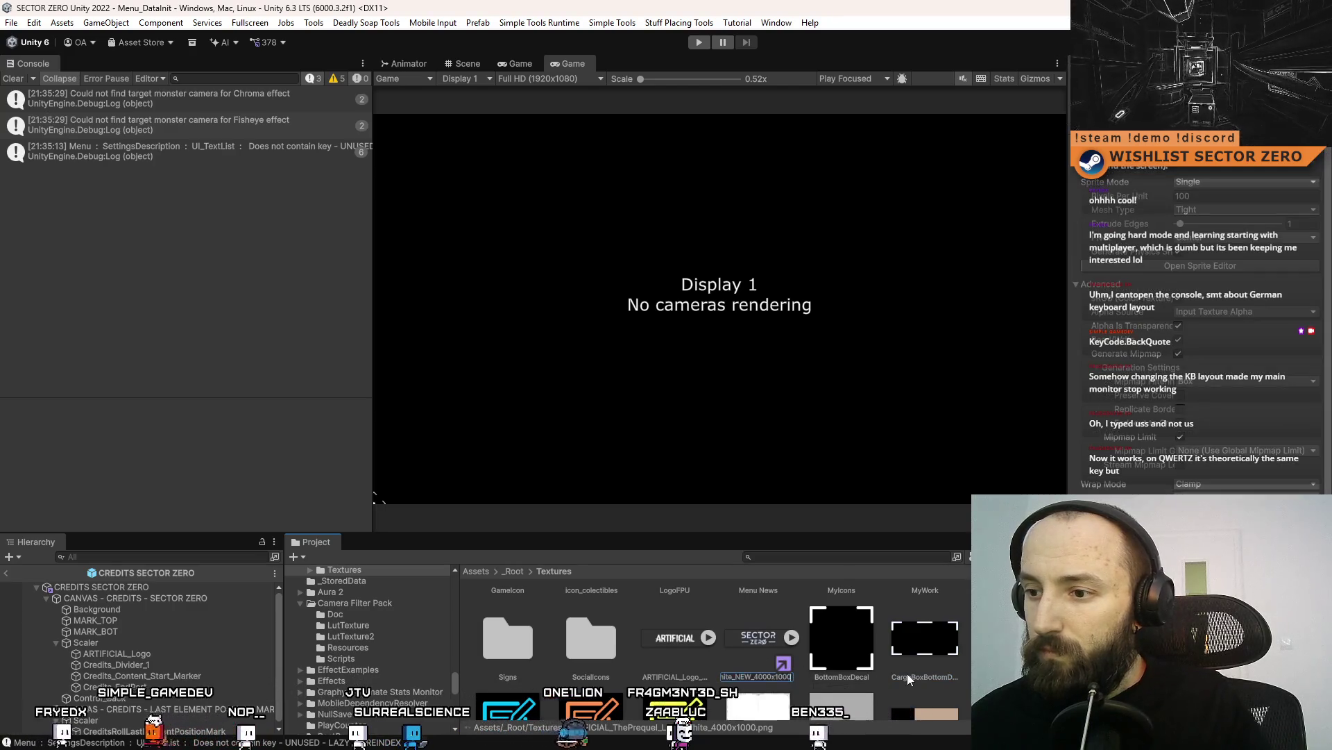
key(Return)
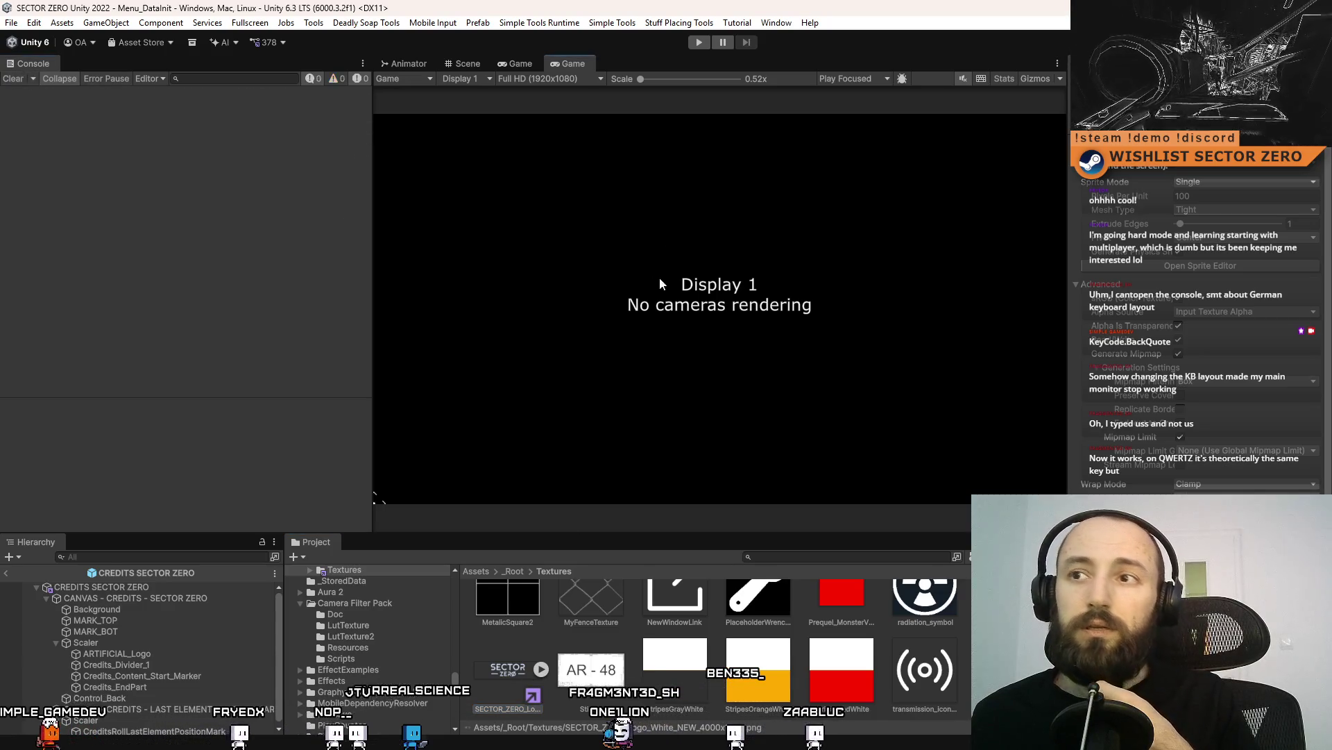
key(ctrl+p)
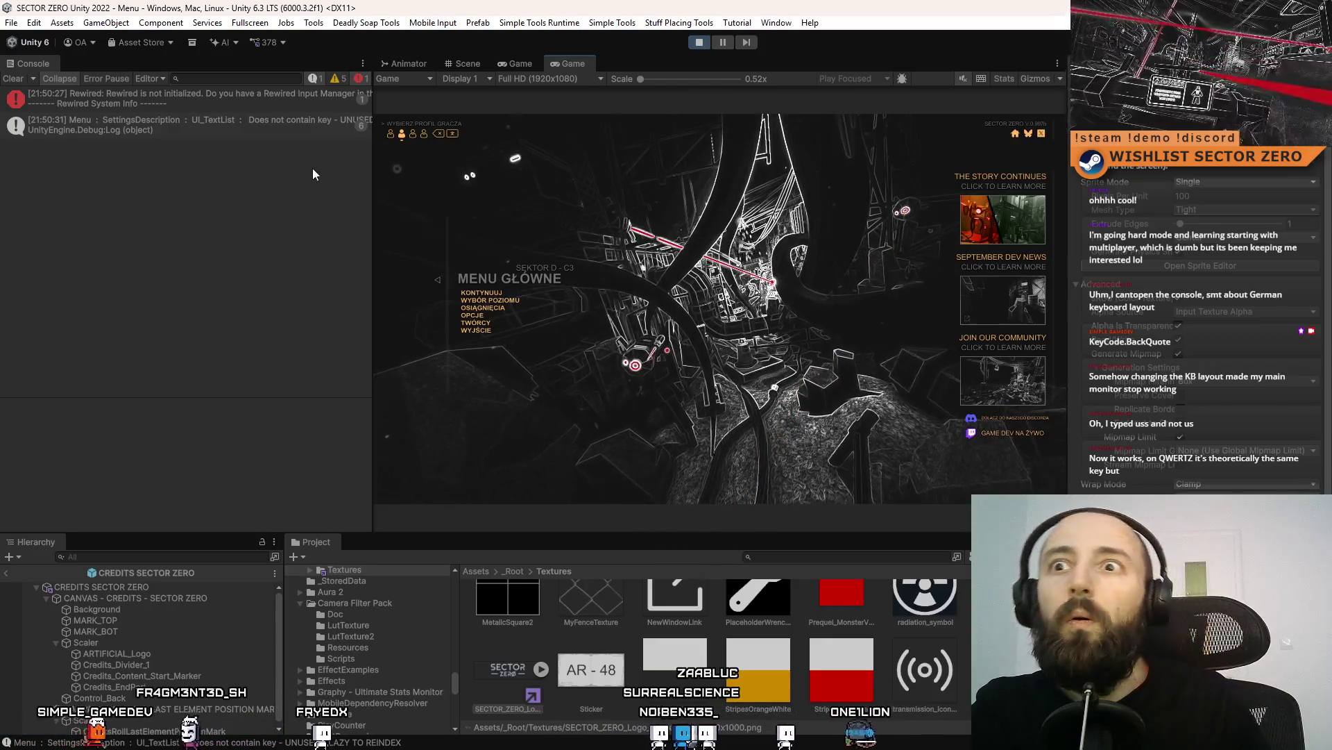
Step: Switch to another player profile, clear the Console, and show the Game view fullscreen
click(453, 133)
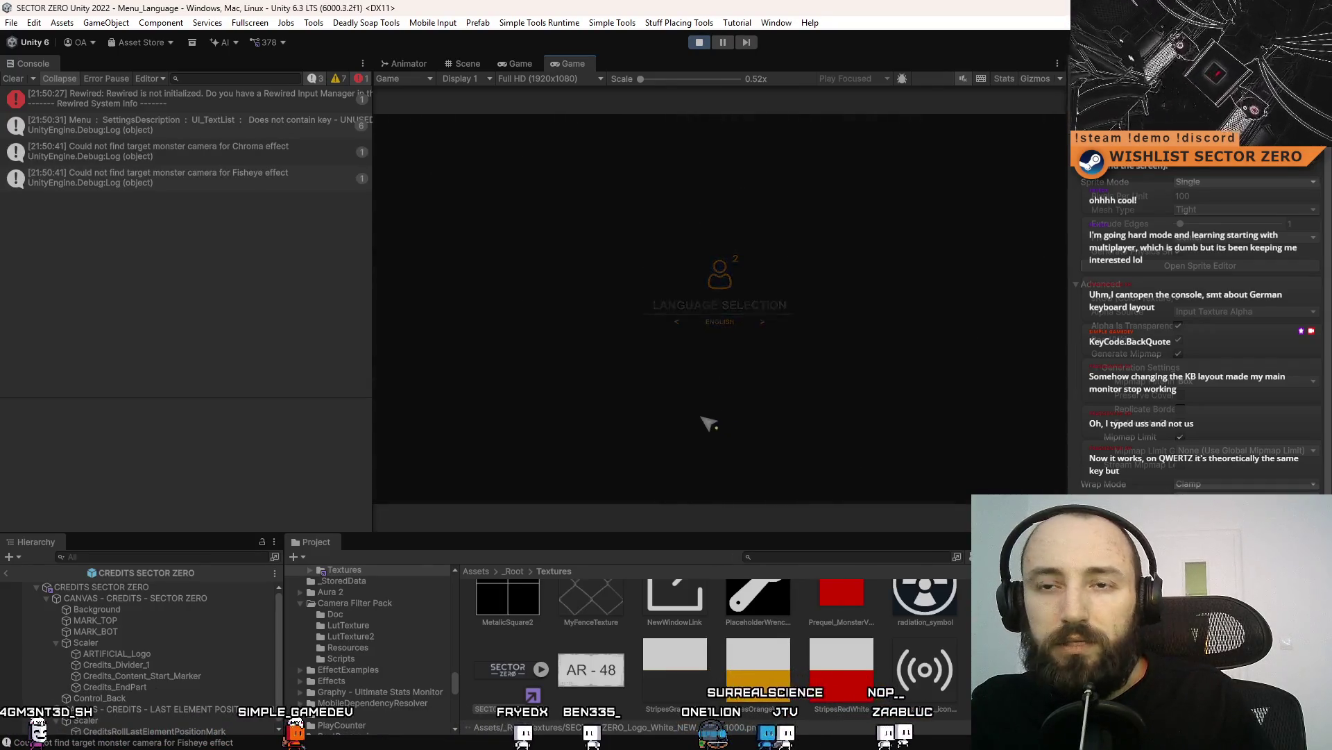
click(13, 79)
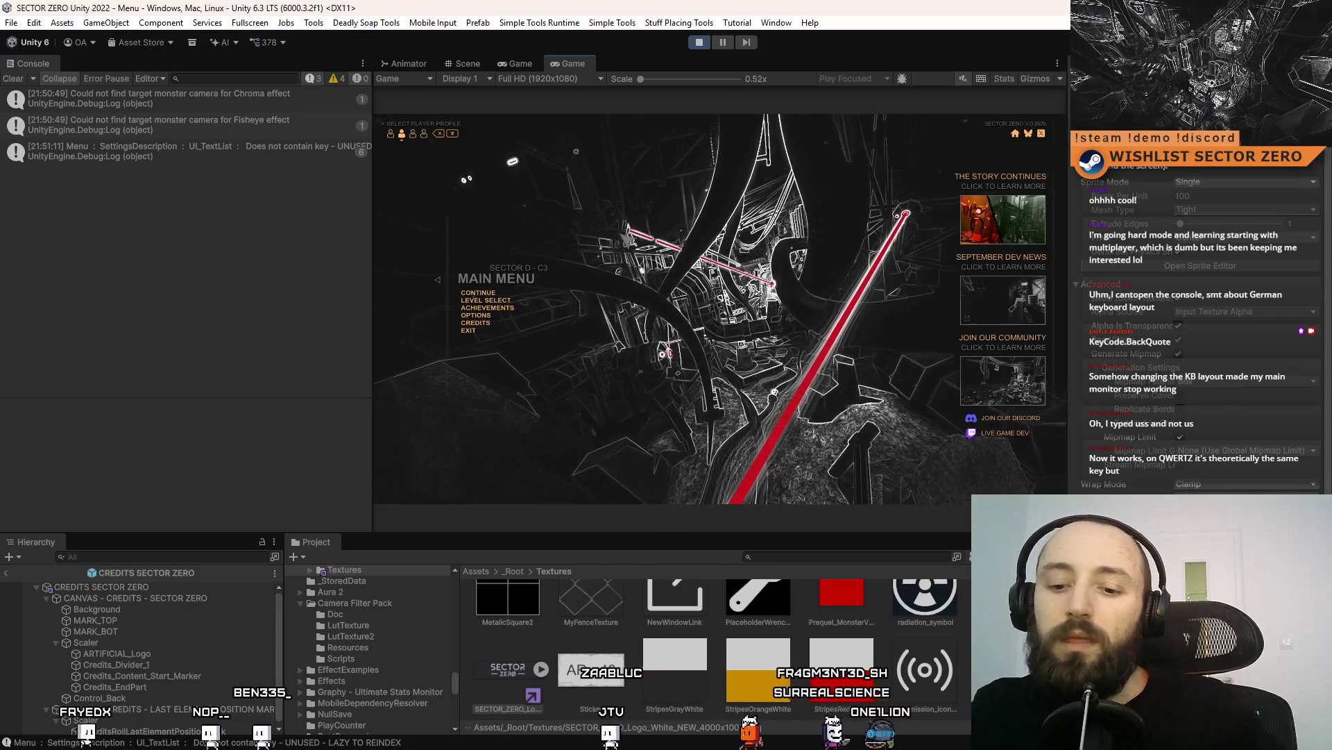
key(F10)
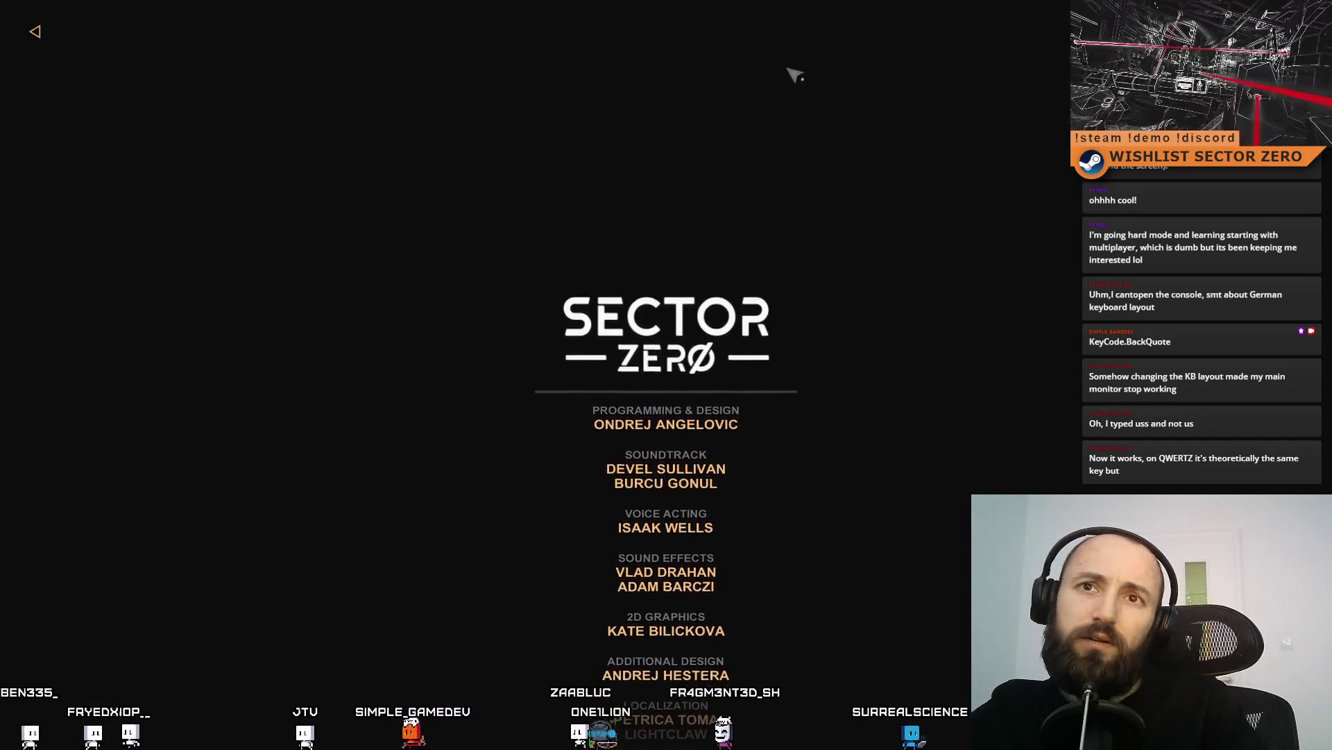
Step: Back out of the credits screen, stop Play mode, and show the Windows desktop
click(35, 32)
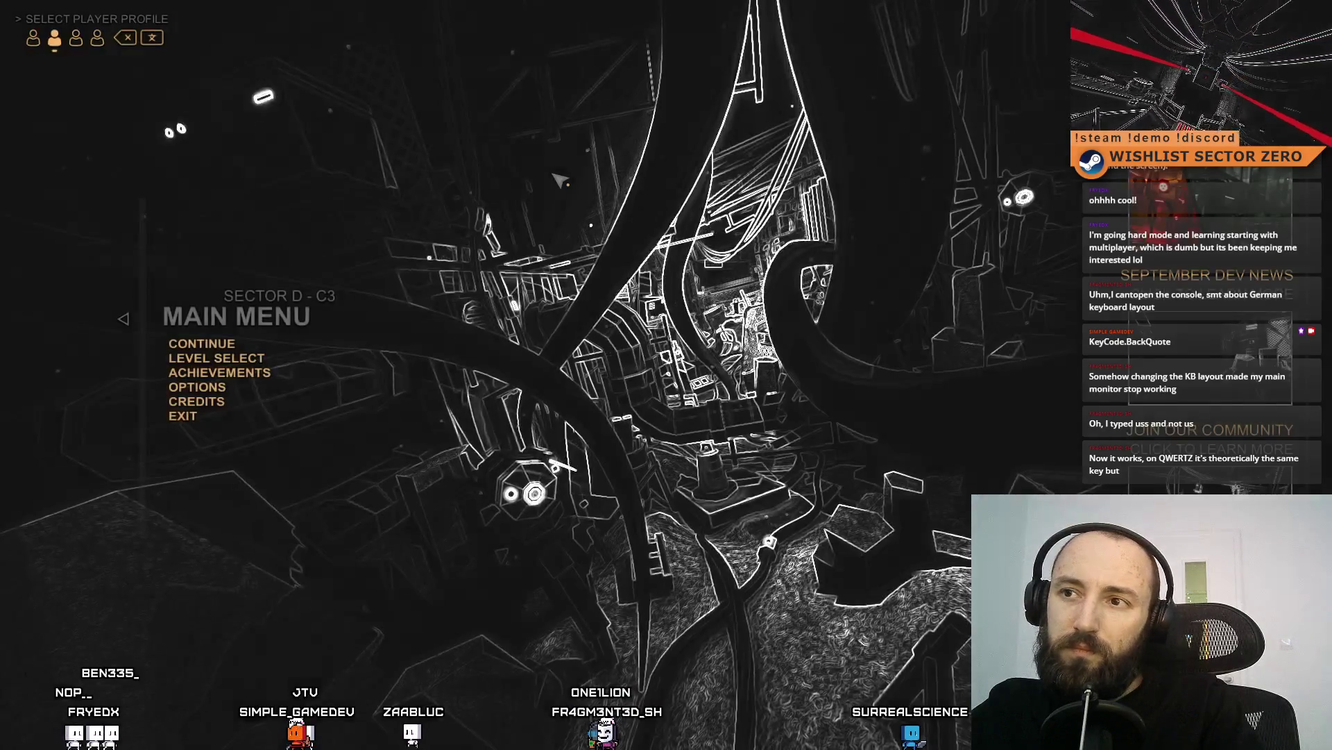
key(ctrl+p)
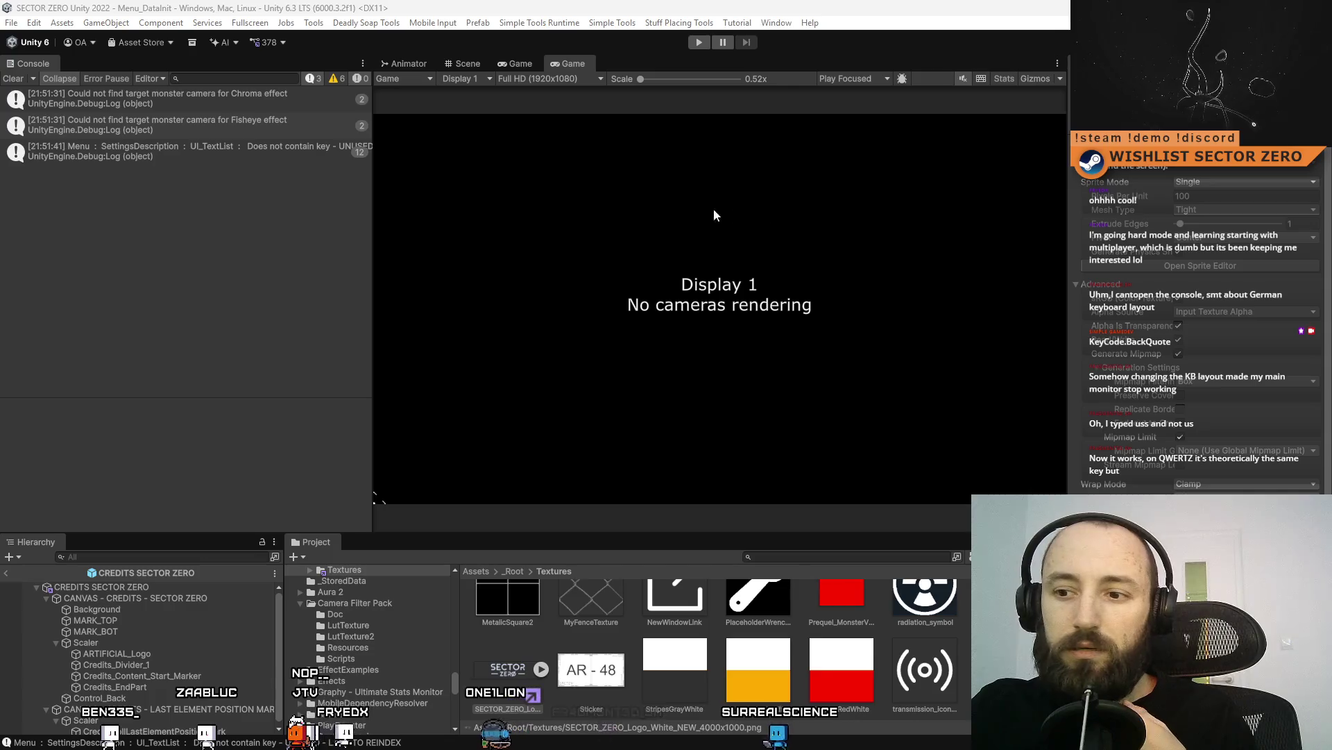
key(super+d)
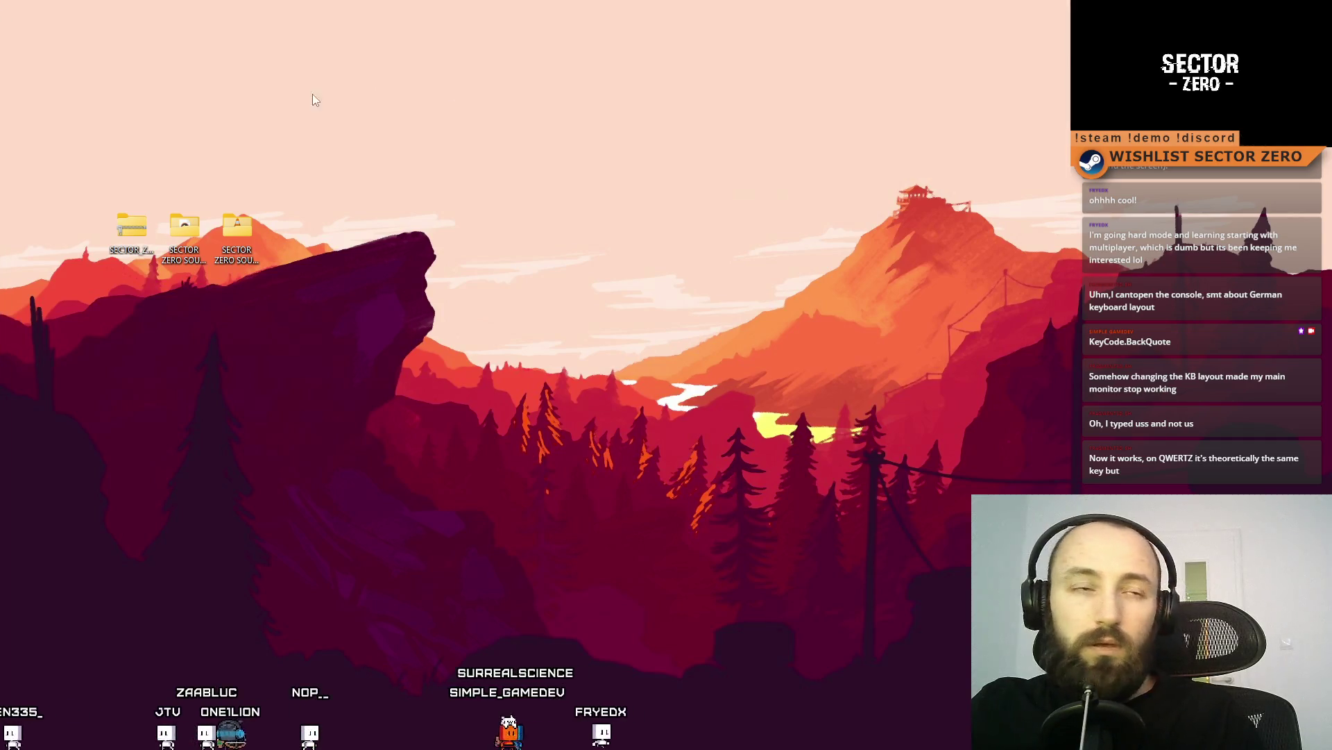
key(alt+Tab)
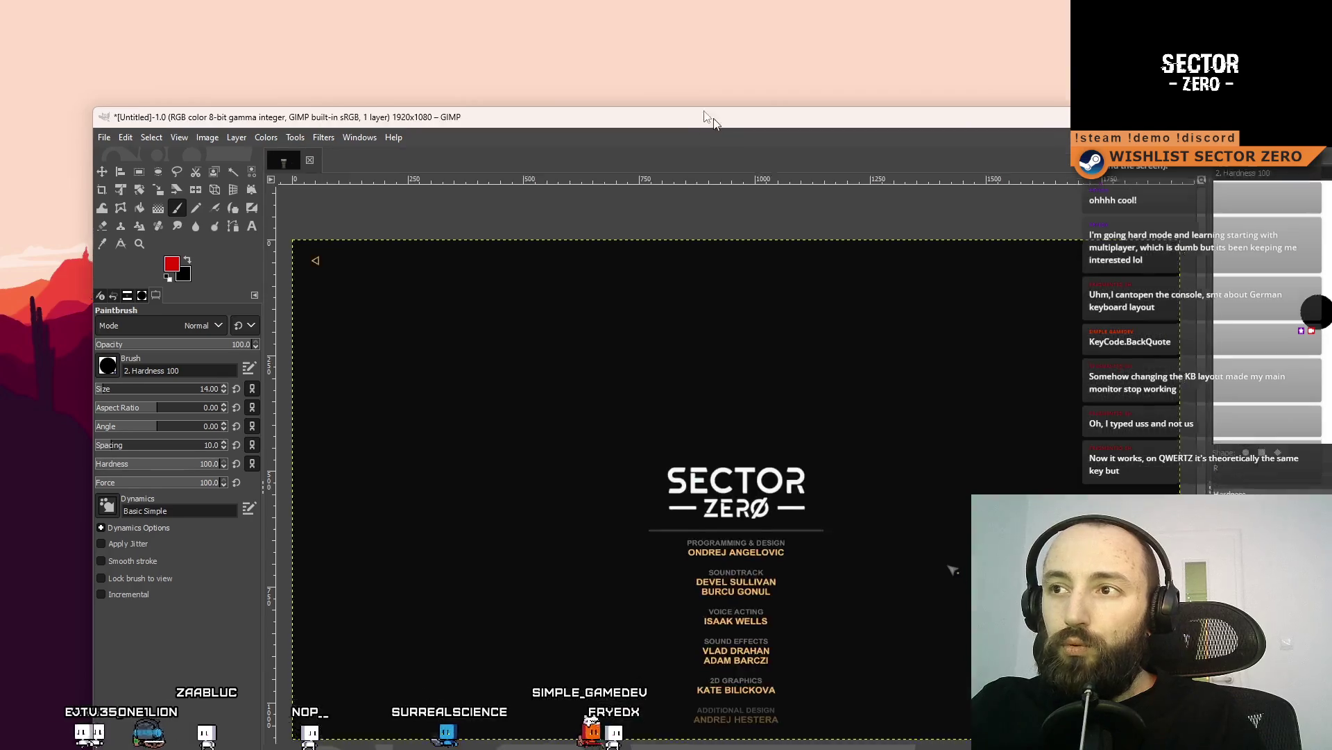
key(r)
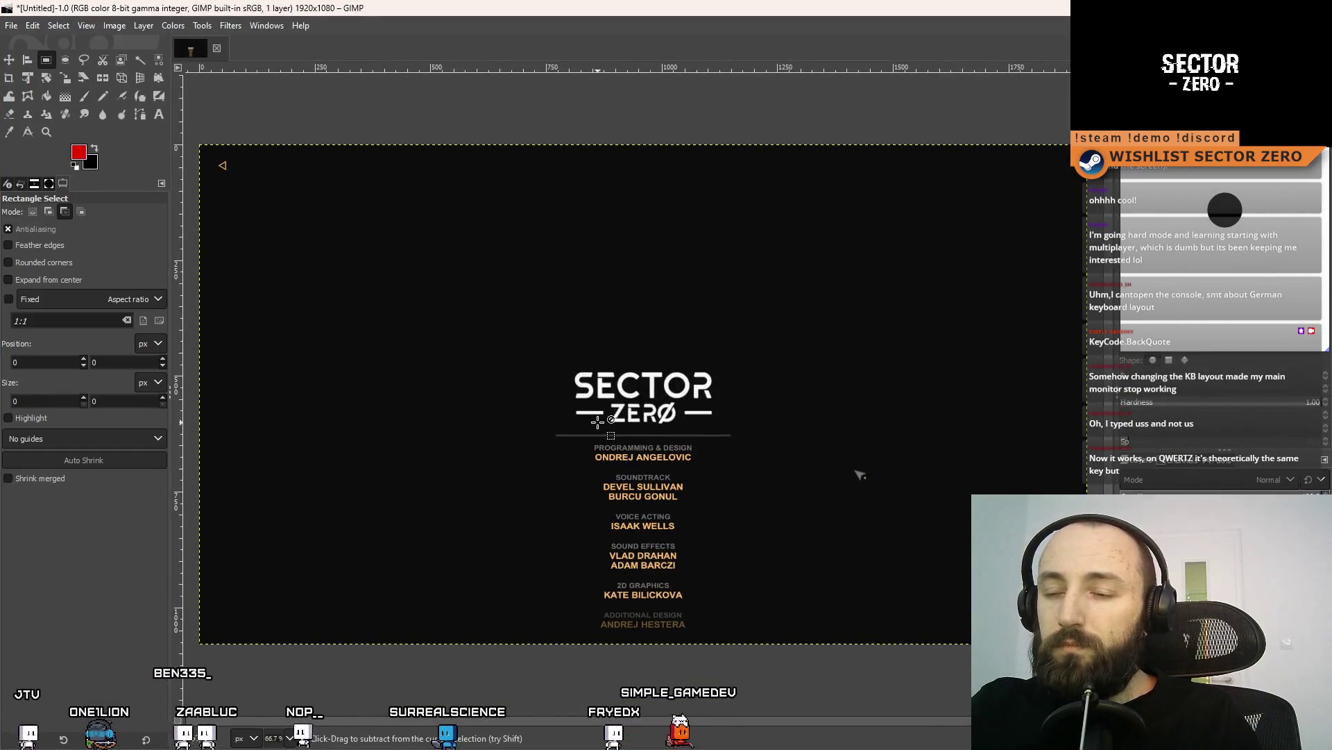
scroll(598, 425, up, 3)
drag(472, 466, 533, 234)
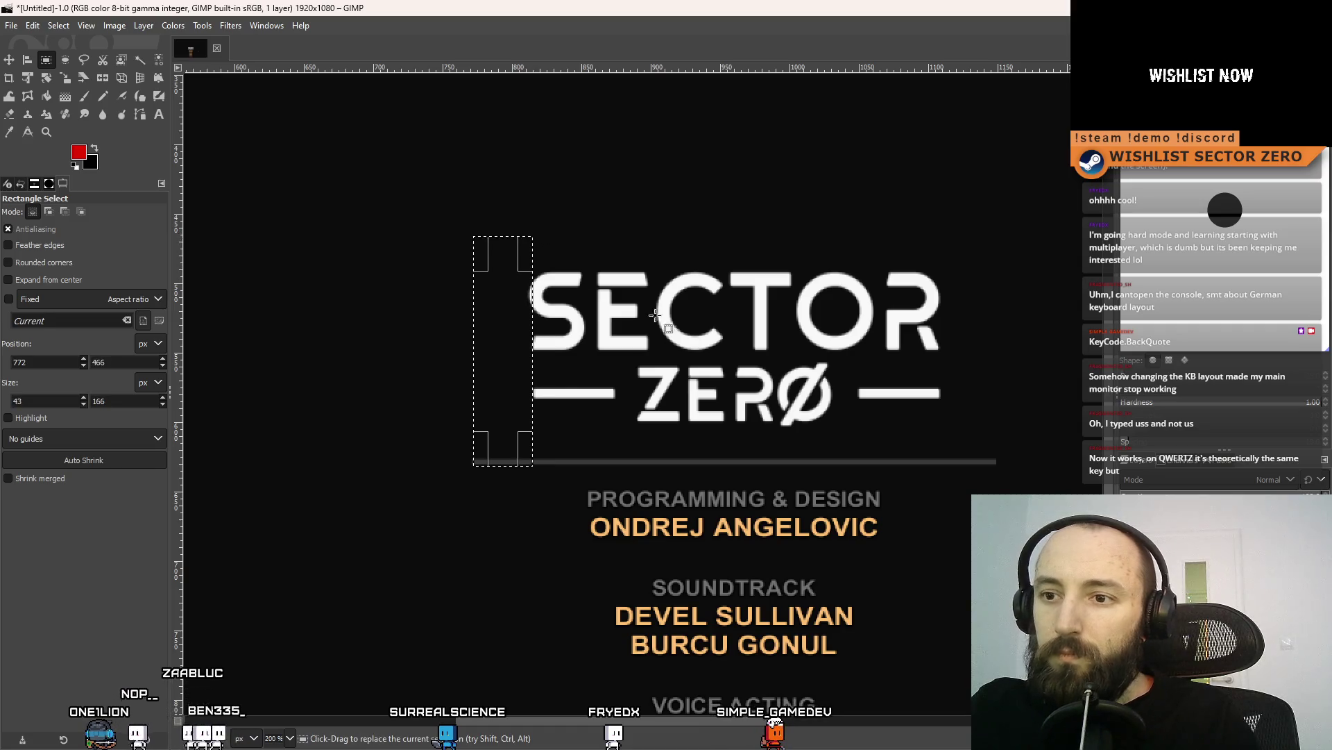
scroll(655, 316, right, 3)
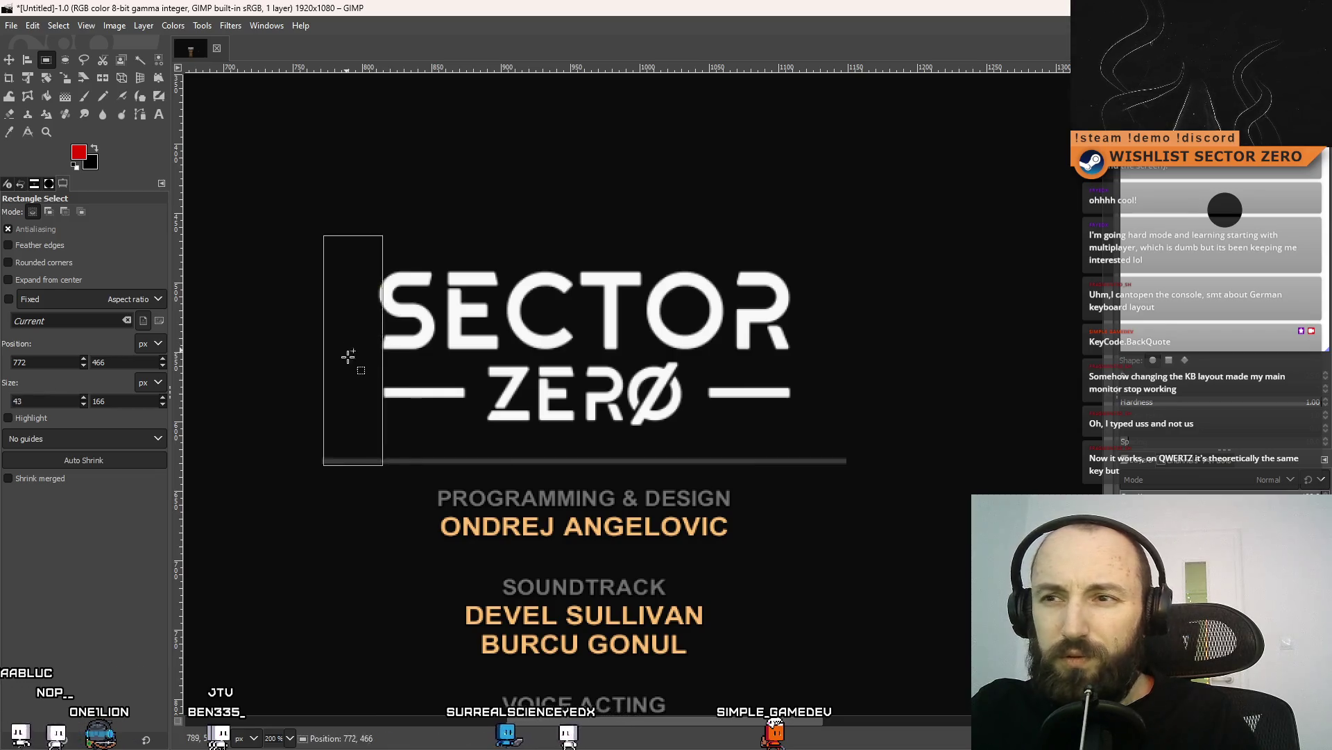
drag(349, 356, 831, 320)
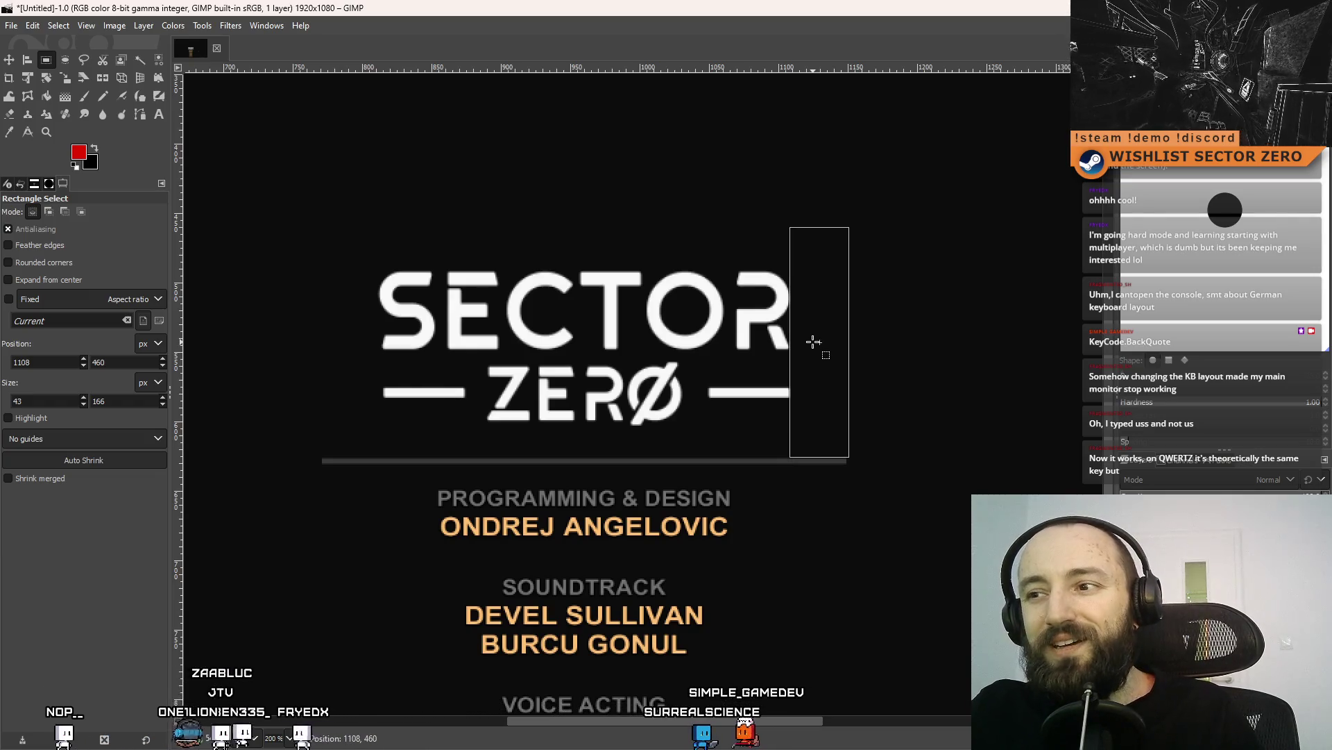
drag(950, 369, 931, 283)
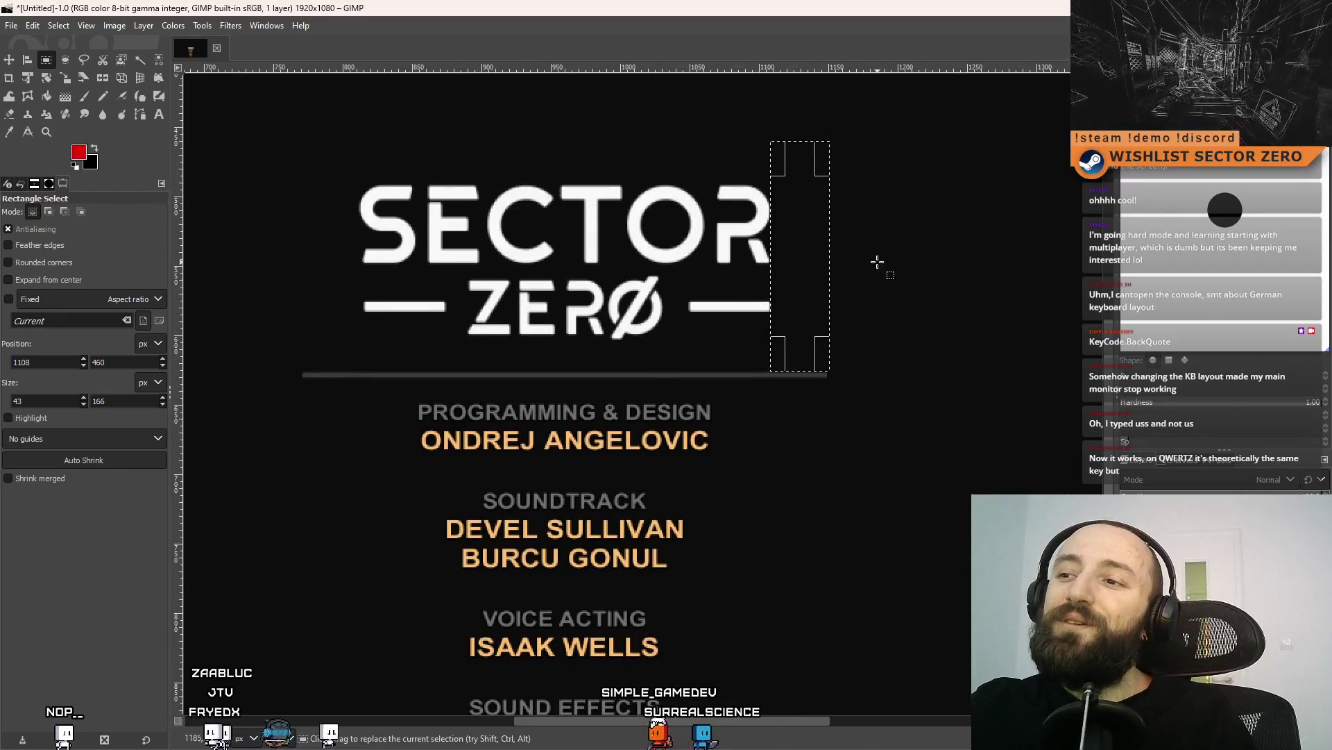
click(800, 259)
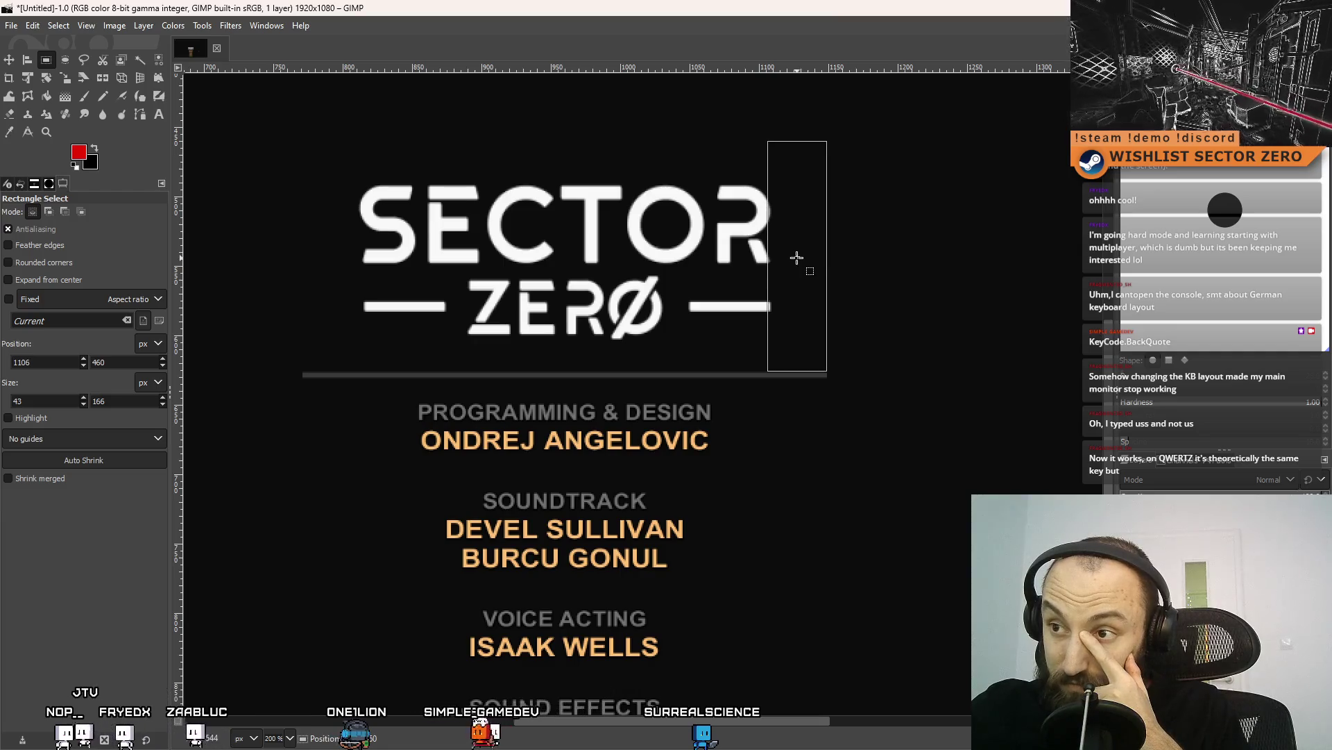
drag(797, 258, 799, 259)
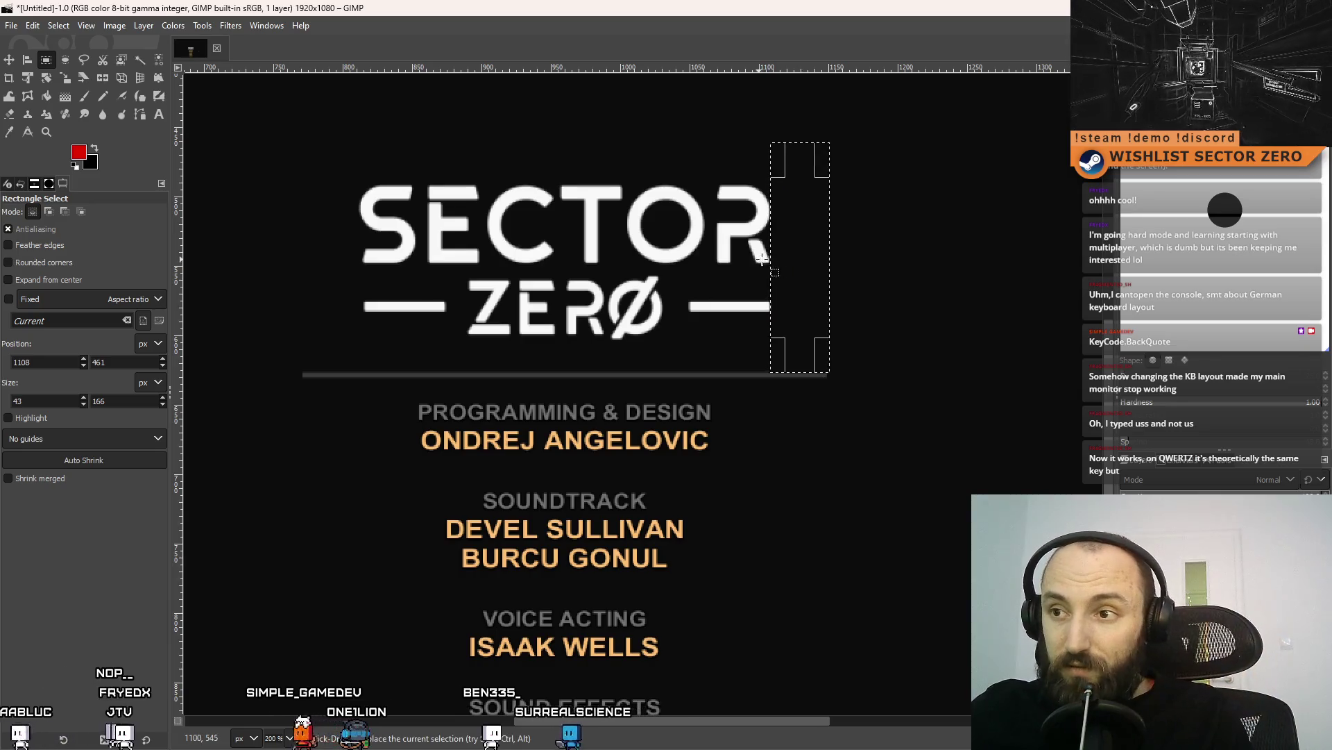
click(736, 420)
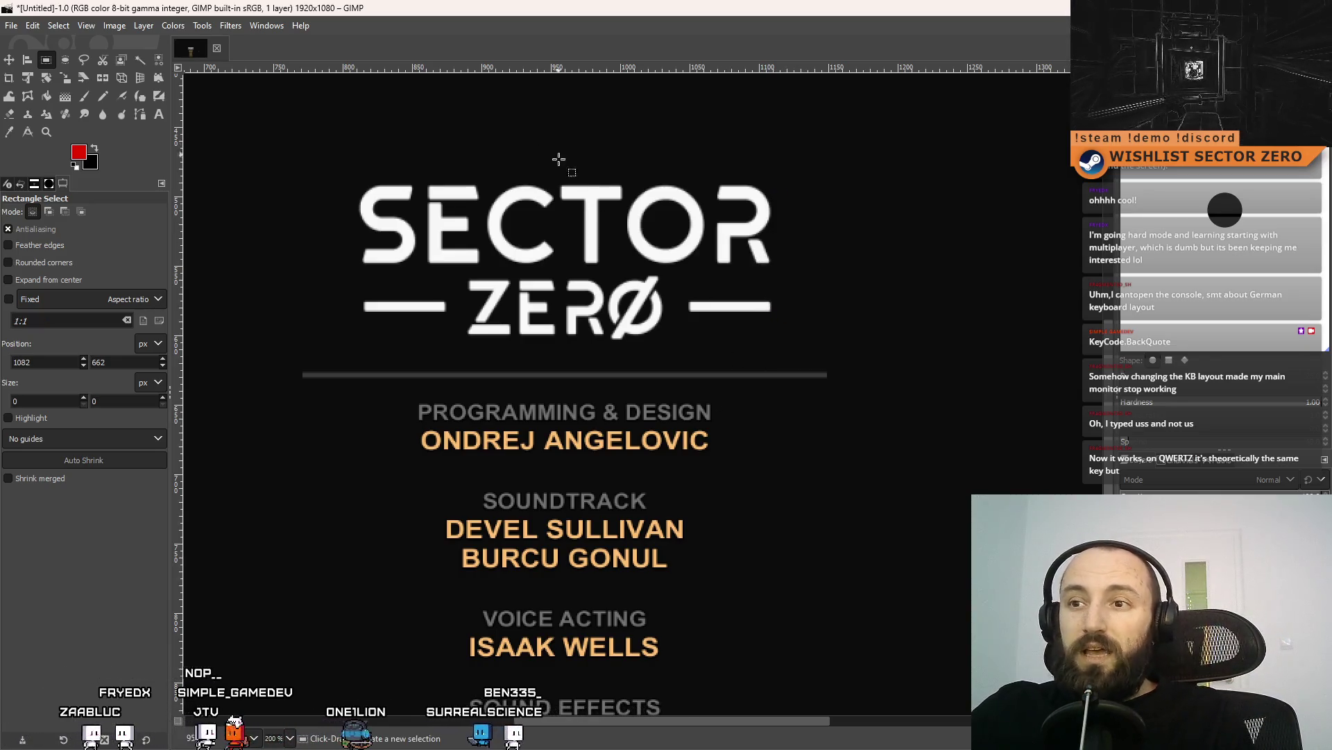
drag(388, 207, 780, 397)
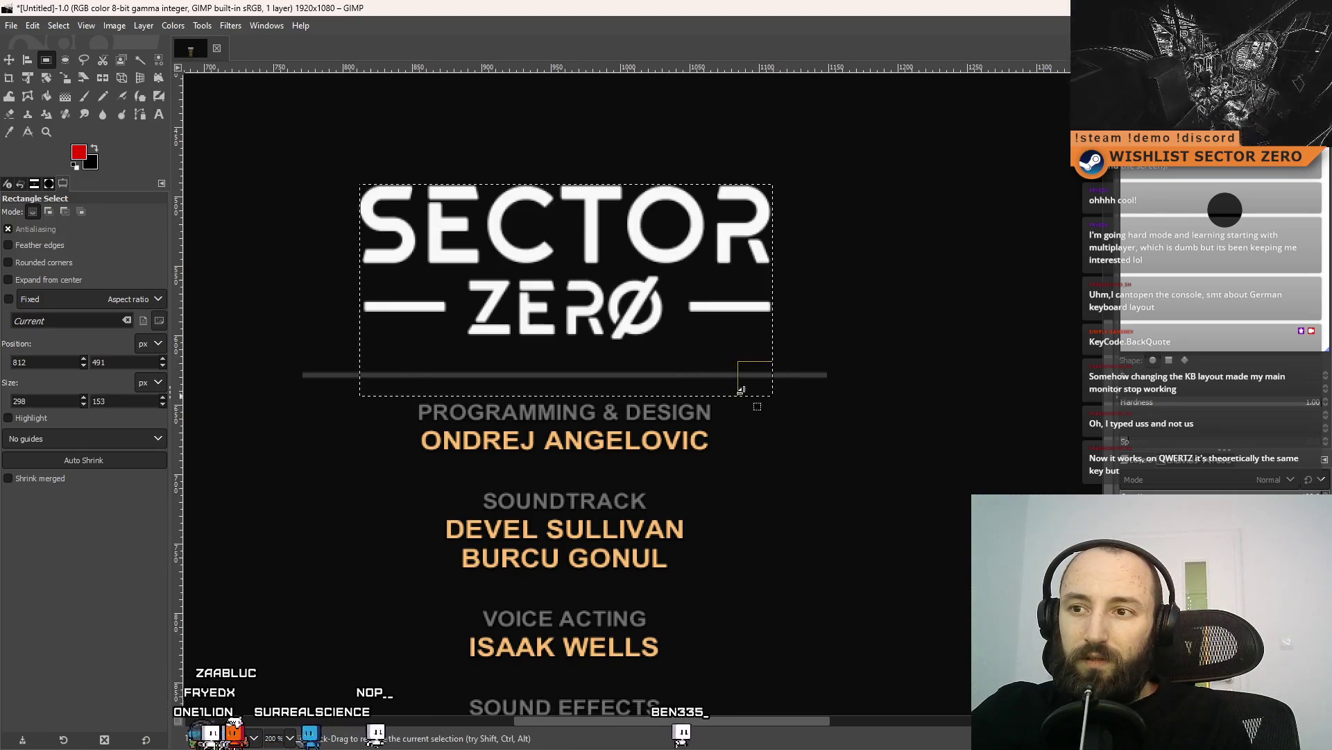
drag(606, 392, 609, 442)
drag(627, 482, 623, 497)
click(770, 548)
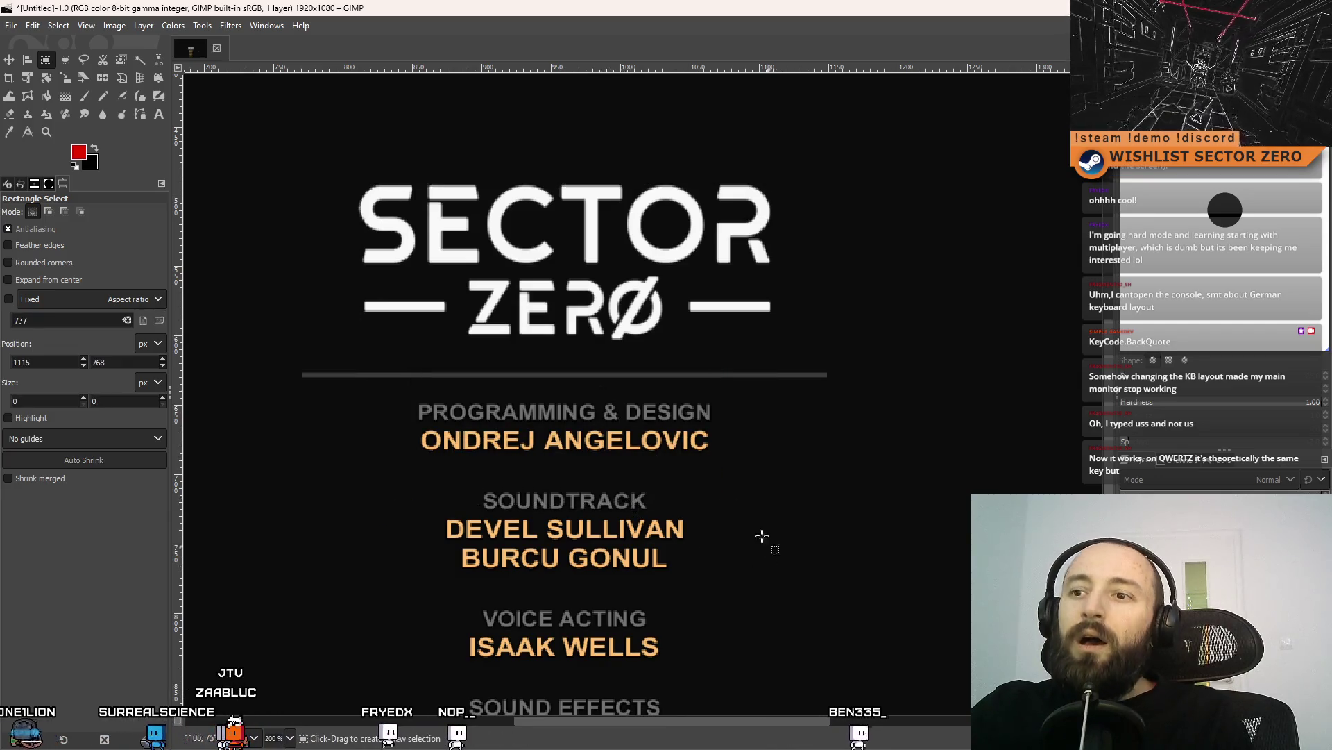
Step: Zoom out on the credits mock-up, rectangle-select the credits column to read its size, then deselect
scroll(763, 528, down, 3)
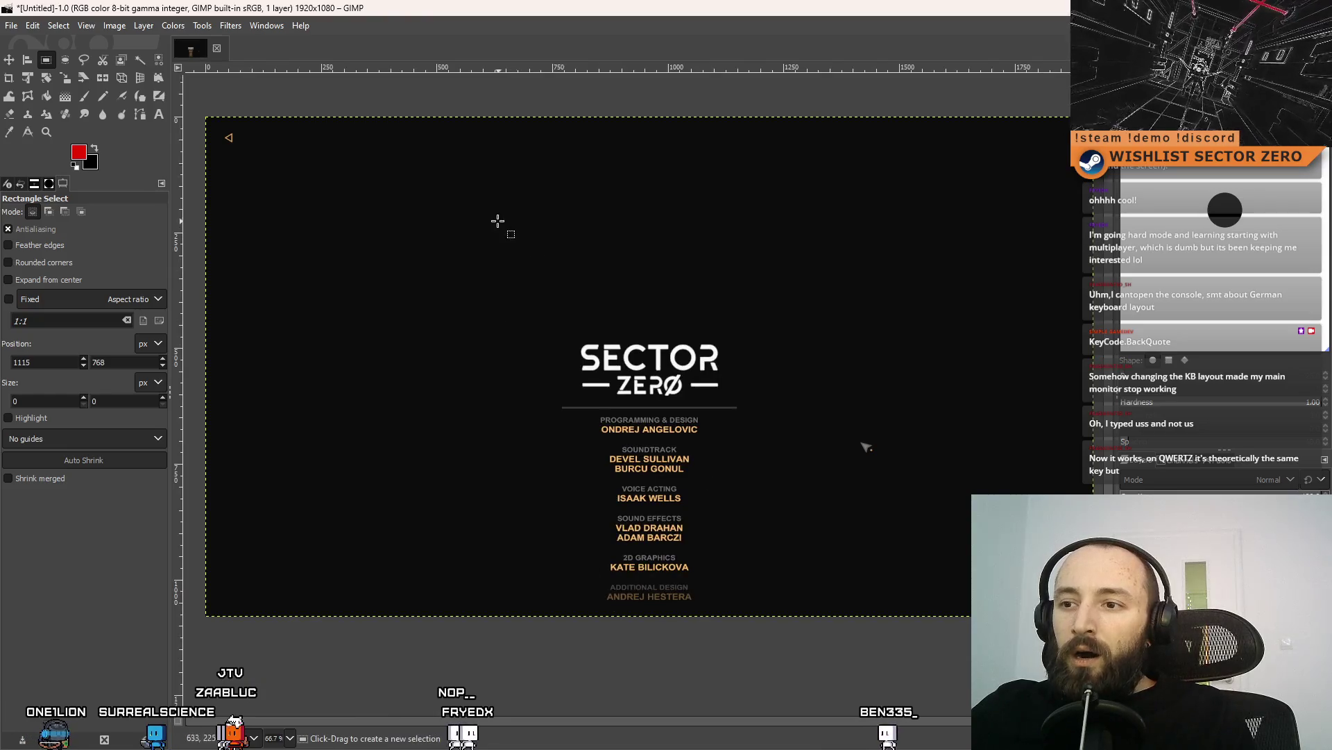
mouse_move(497, 220)
mouse_down()
mouse_move(639, 666)
mouse_move(651, 665)
mouse_up()
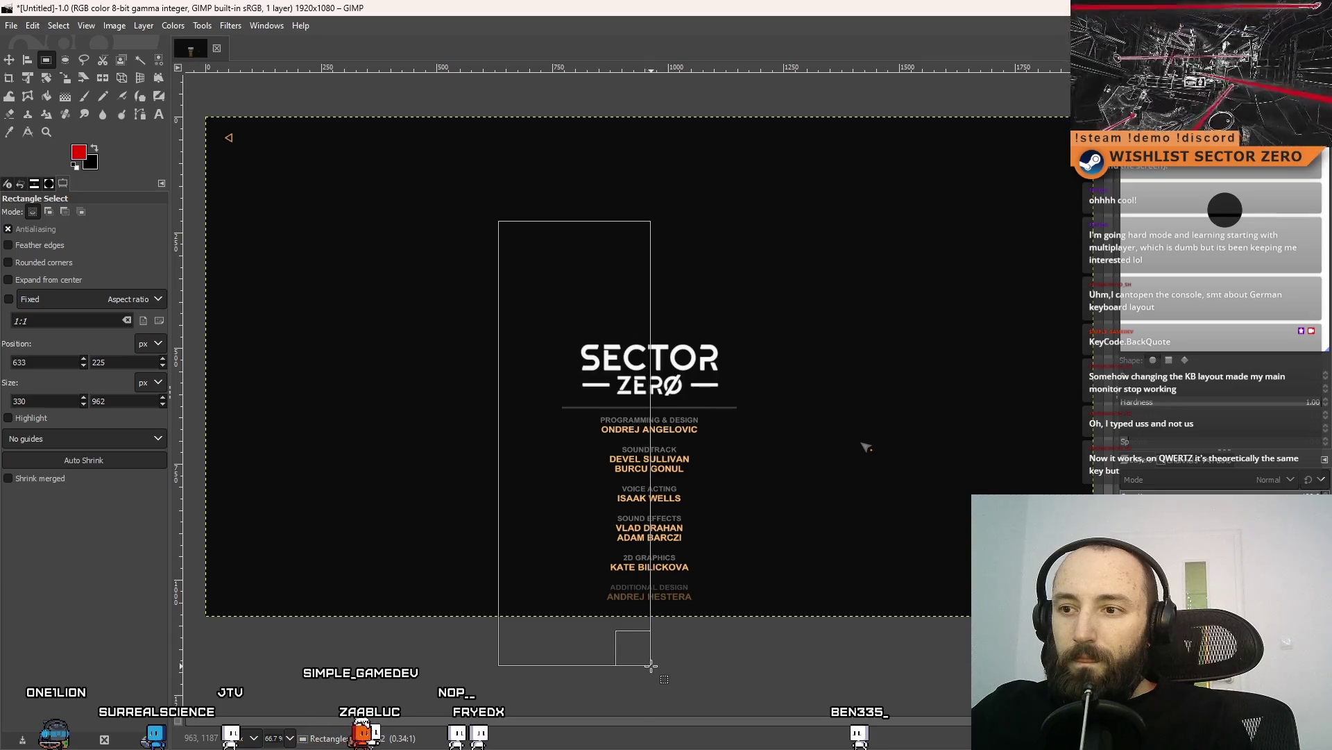
click(834, 523)
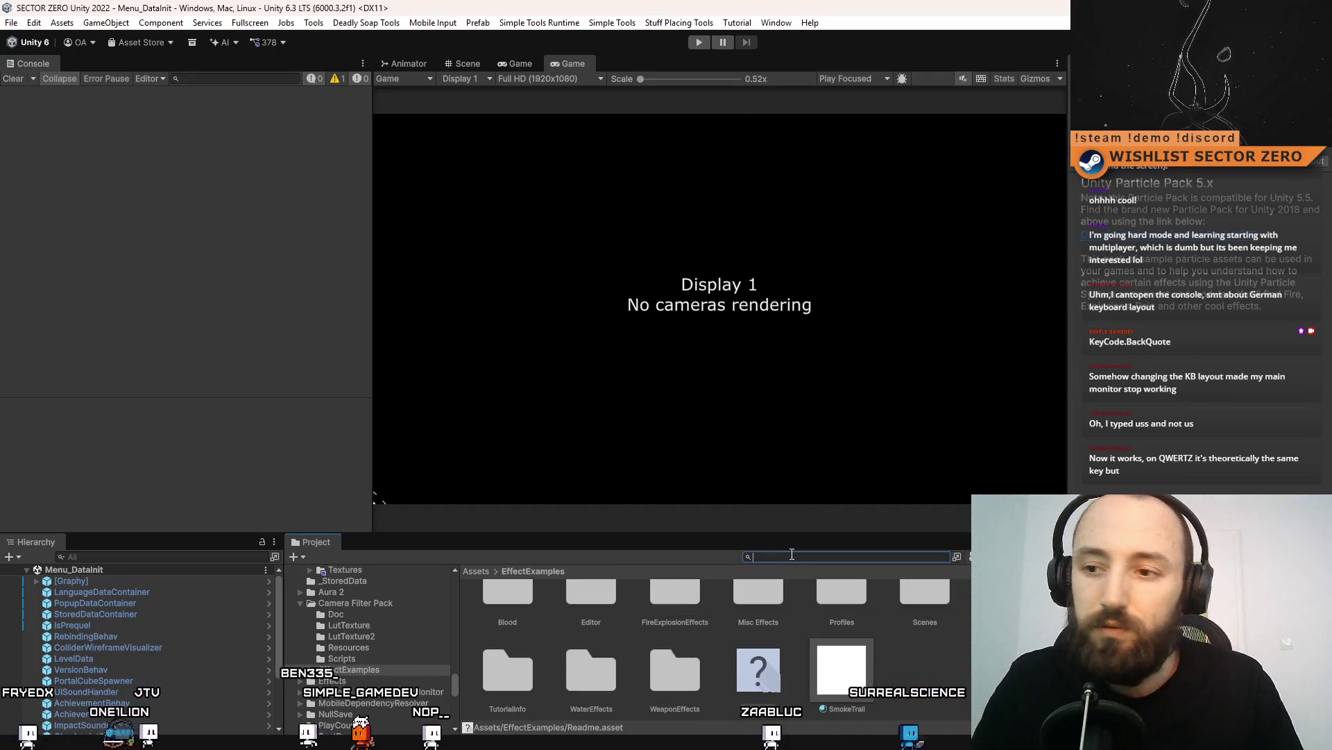
Step: Type 'credi' into the Project search, erase it, and start Play mode
text(credi)
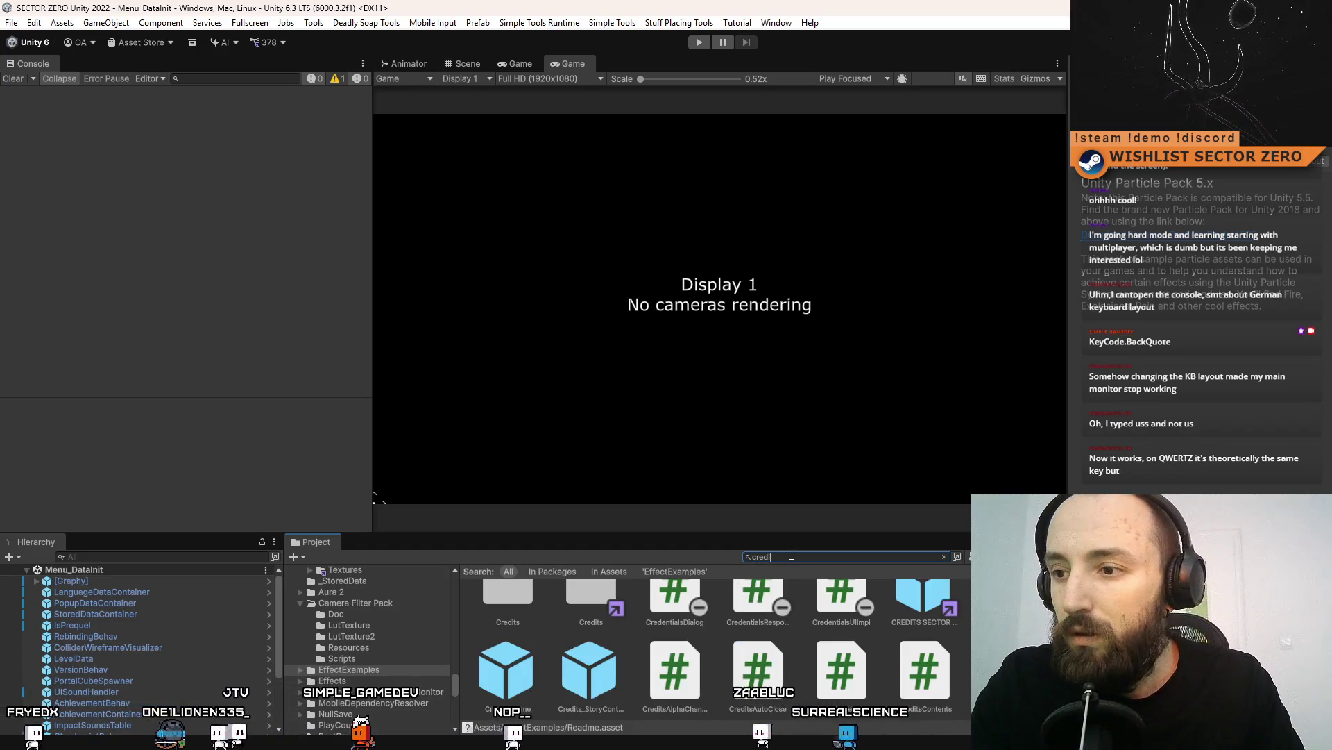
key(BackSpace)
key(BackSpace)
key(BackSpace)
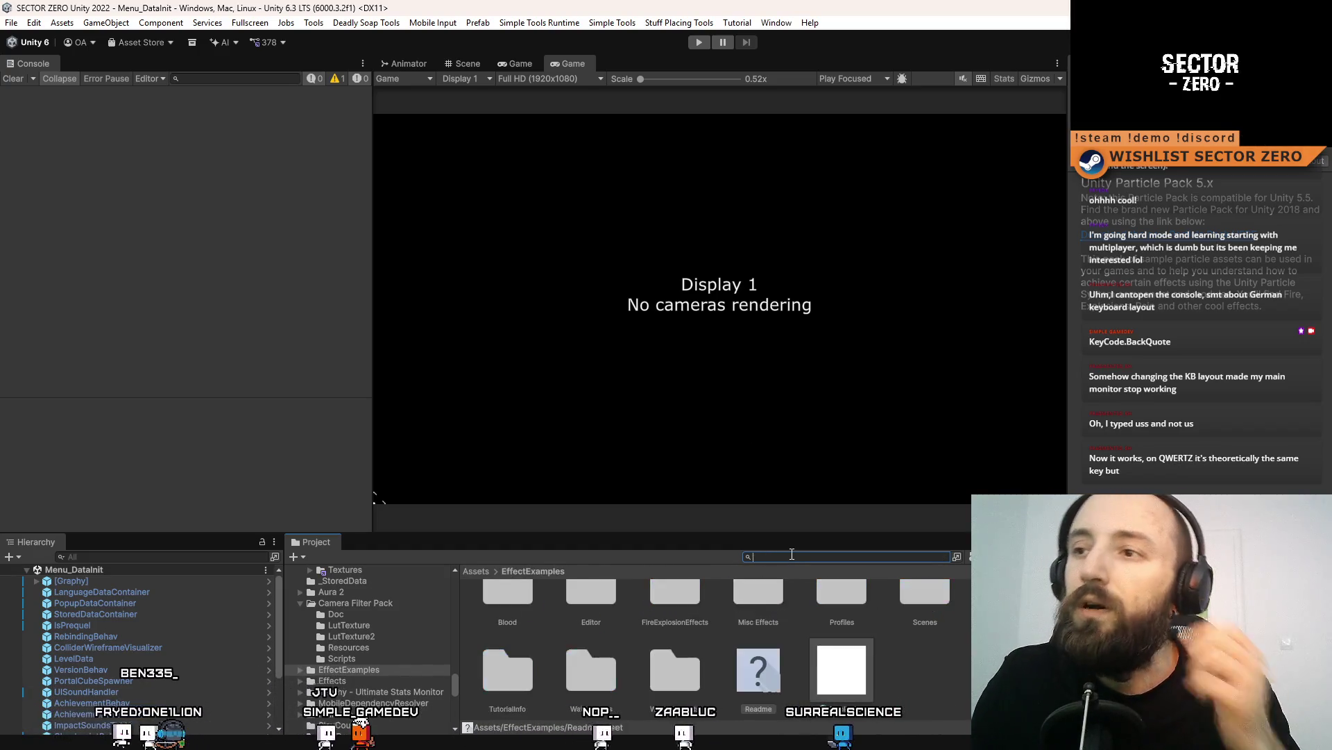
key(ctrl+p)
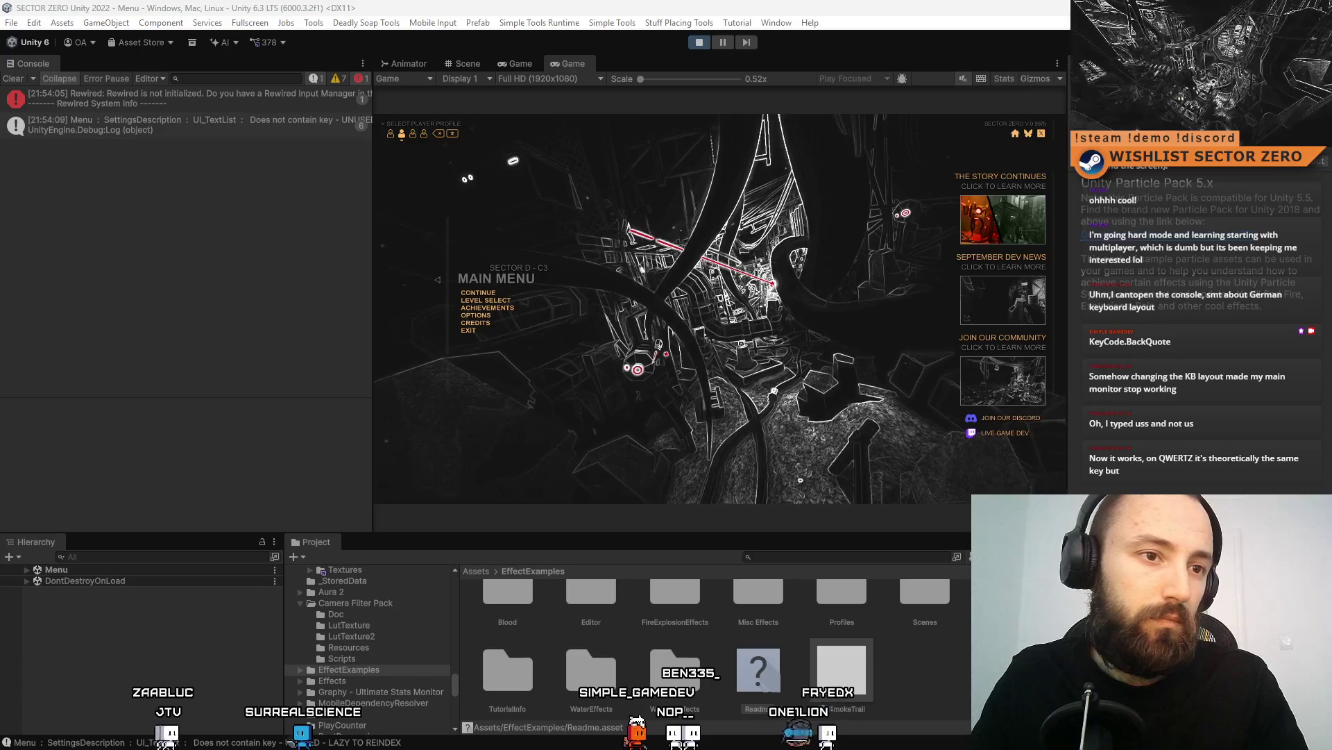
Step: Clear the Console, maximize the Game view with Shift+Space, and pause once the credits roll appears
click(13, 79)
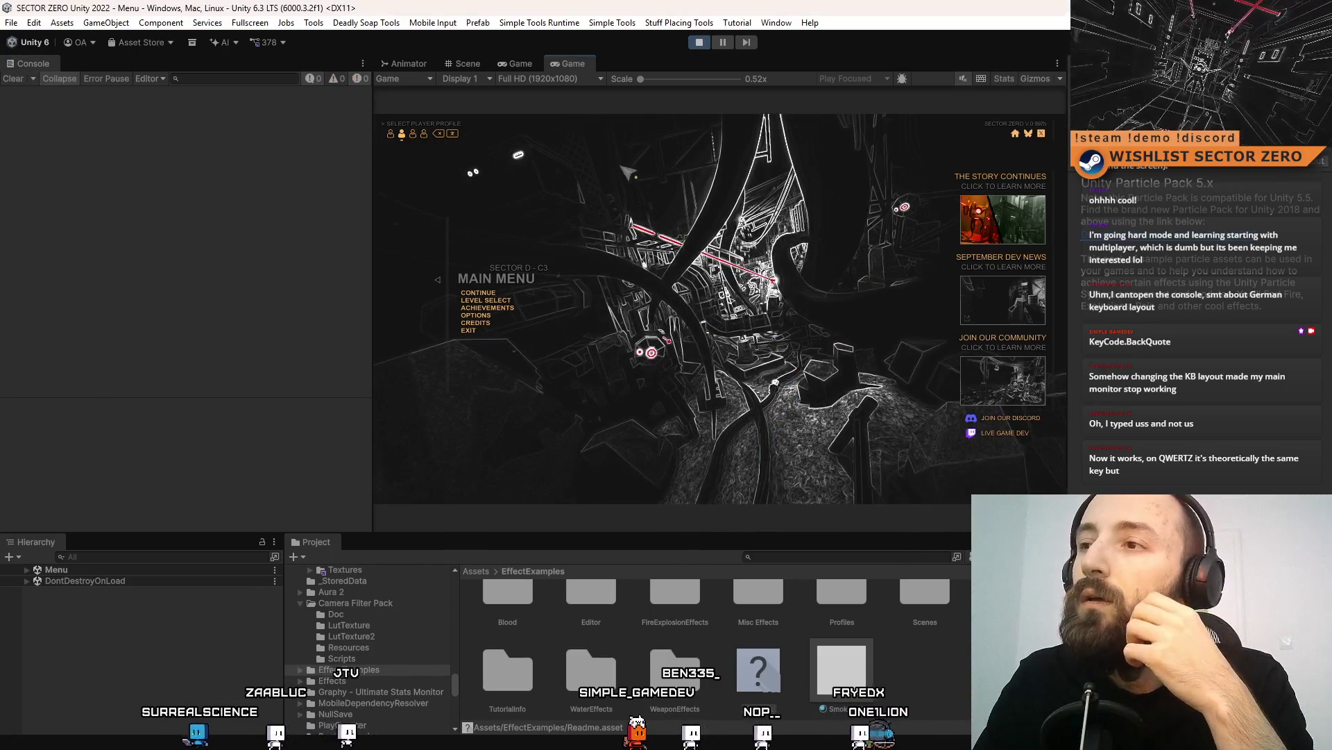
key(shift+space)
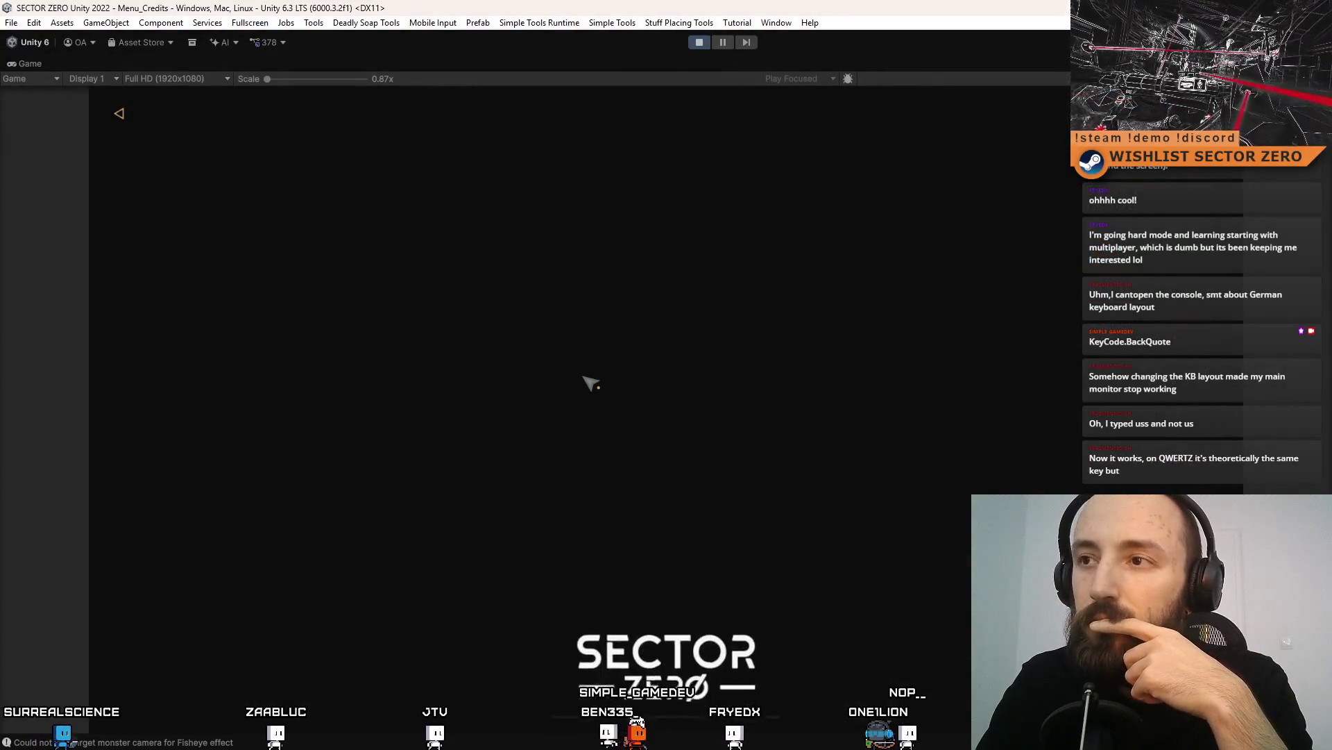
click(723, 42)
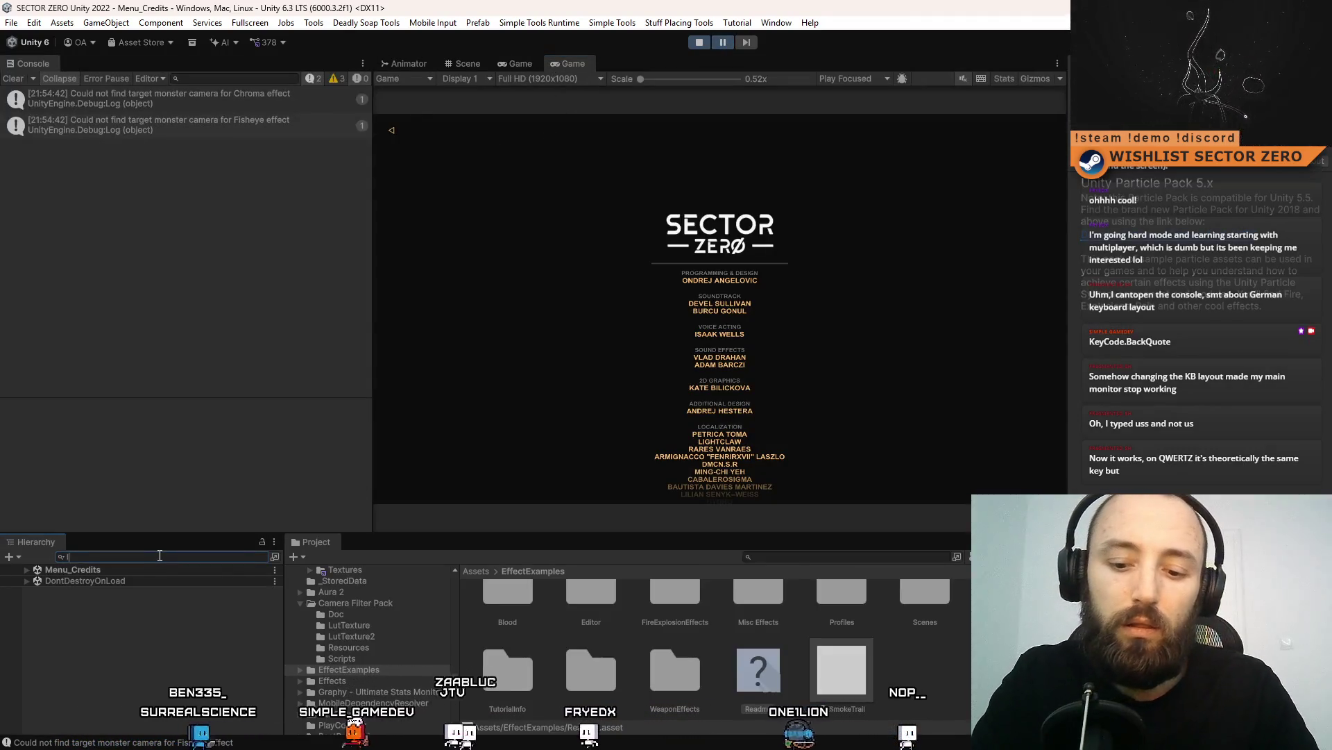
Step: Filter the Hierarchy for 'logo', select the ARTIFICIAL_Logo object, then clear the filter
click(160, 556)
text(logo)
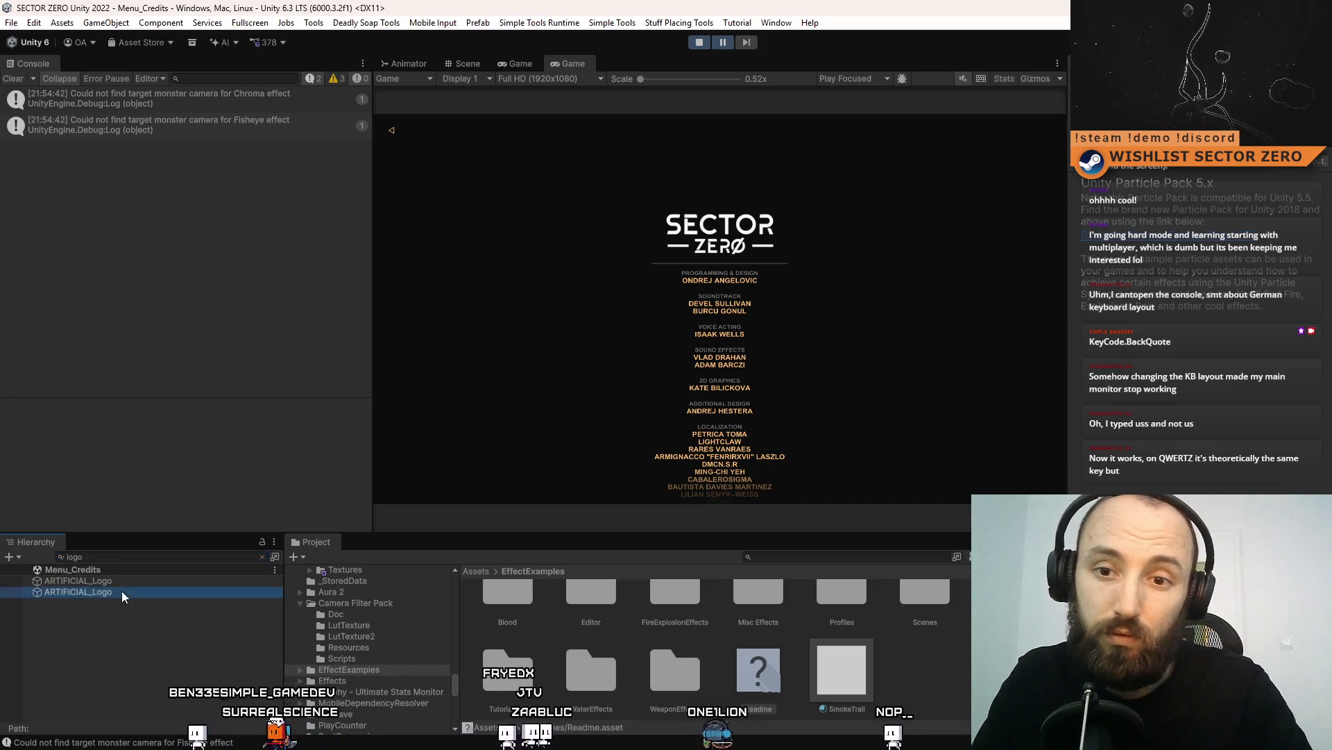
click(122, 591)
click(120, 556)
key(BackSpace)
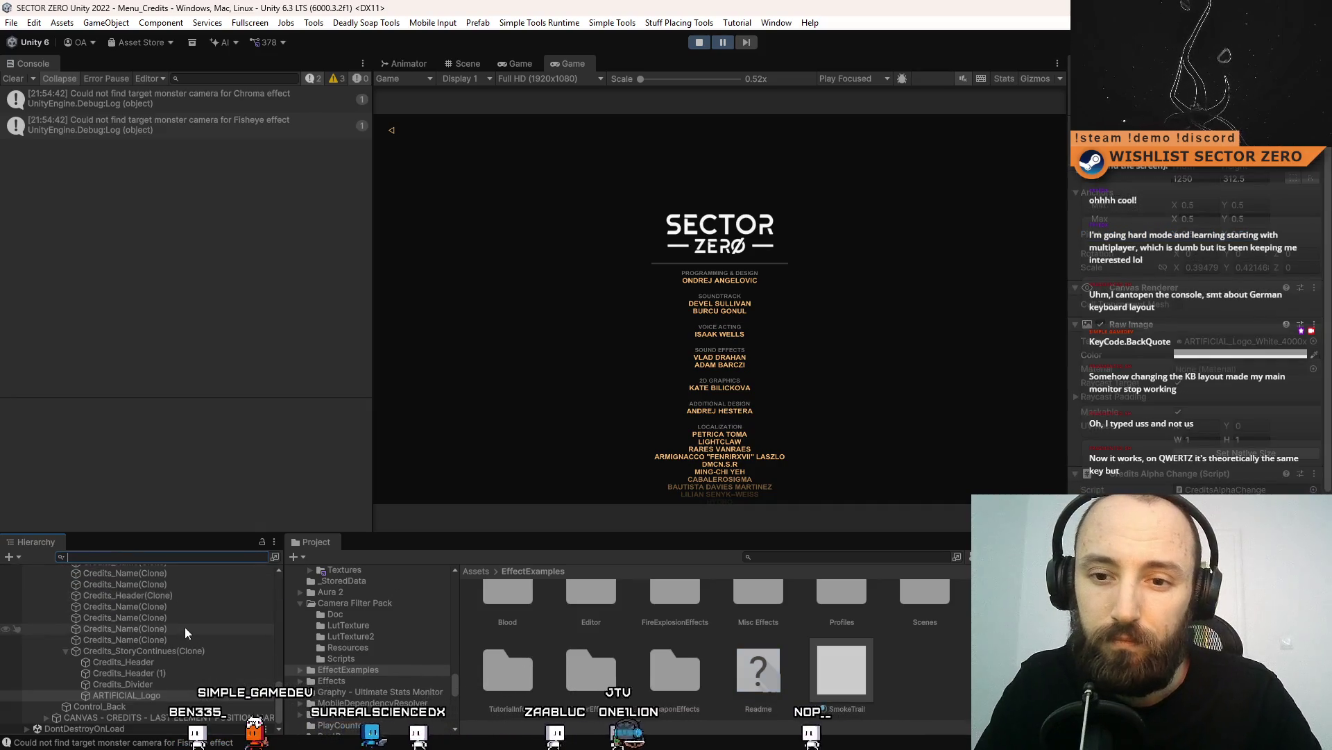
scroll(176, 660, down, 2)
scroll(176, 659, up, 5)
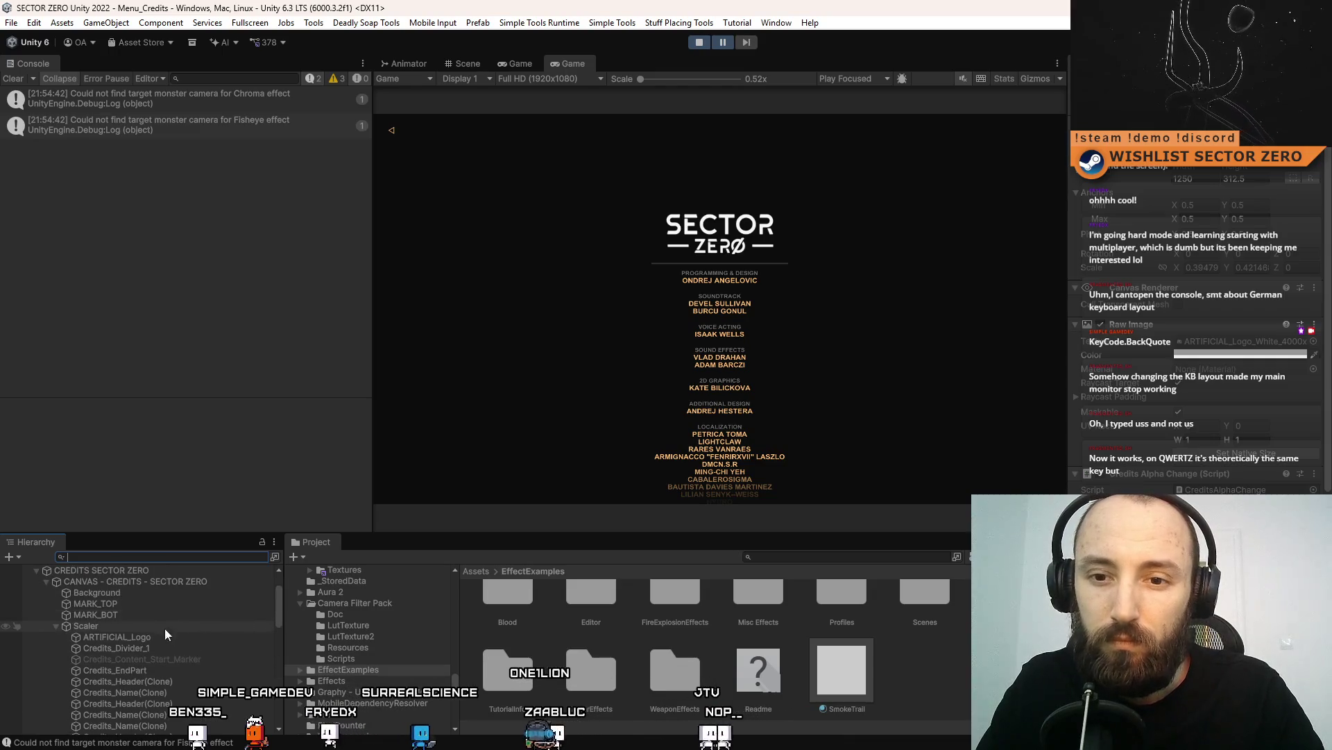
Step: Frame ARTIFICIAL_Logo in the Scene view, seen straight from the front with the credits reading unmirrored
click(468, 63)
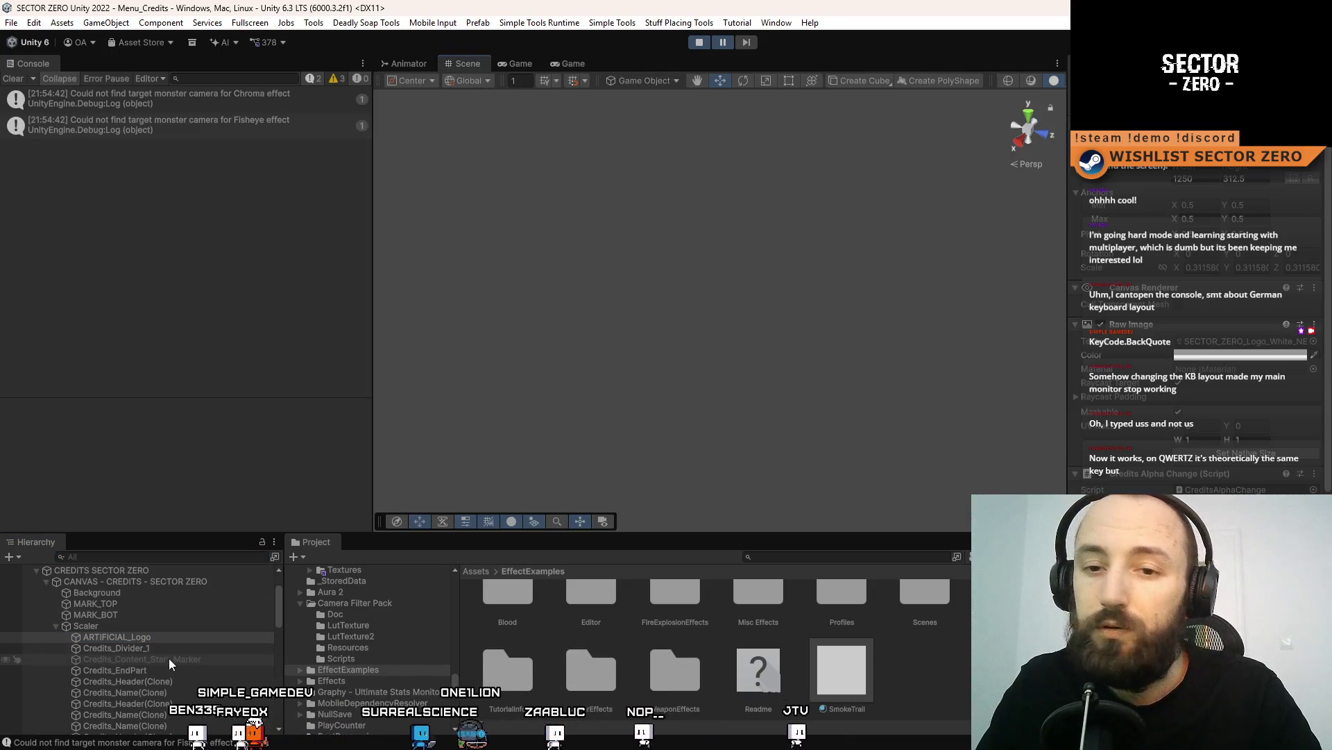
double_click(161, 635)
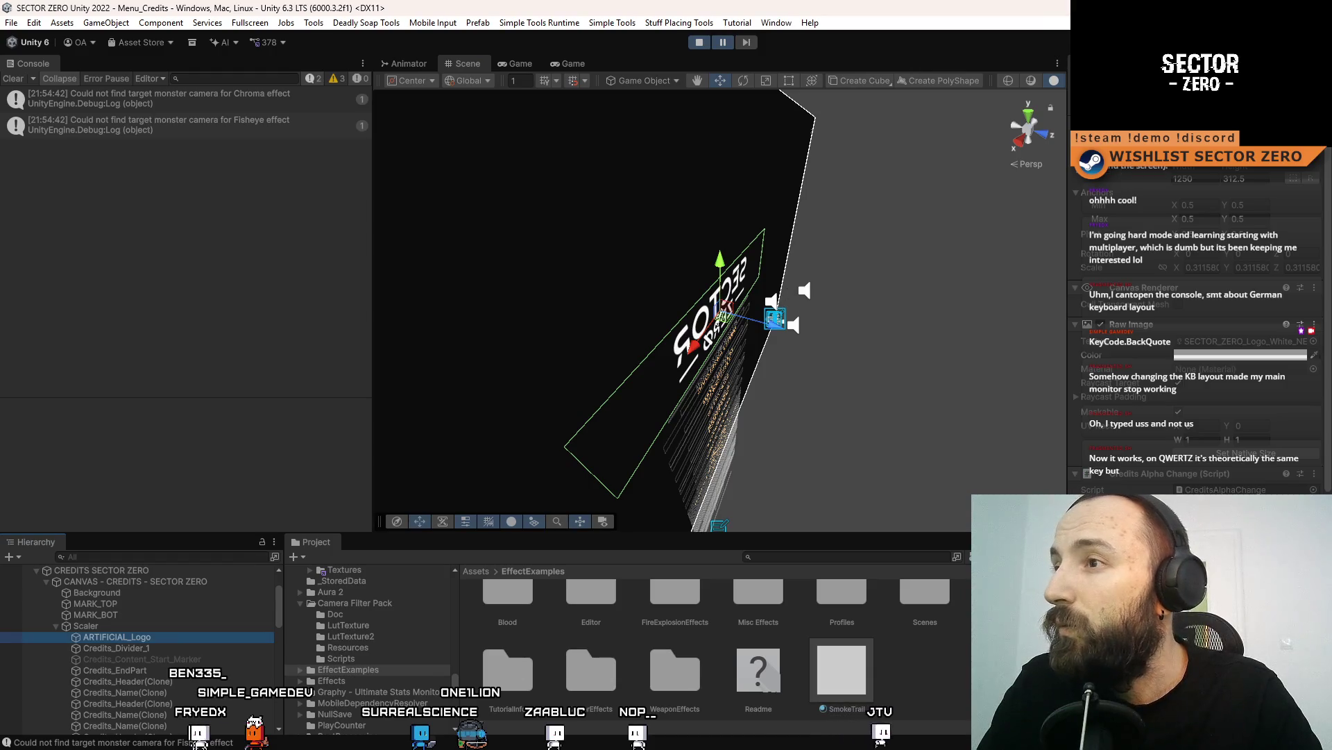
click(1024, 151)
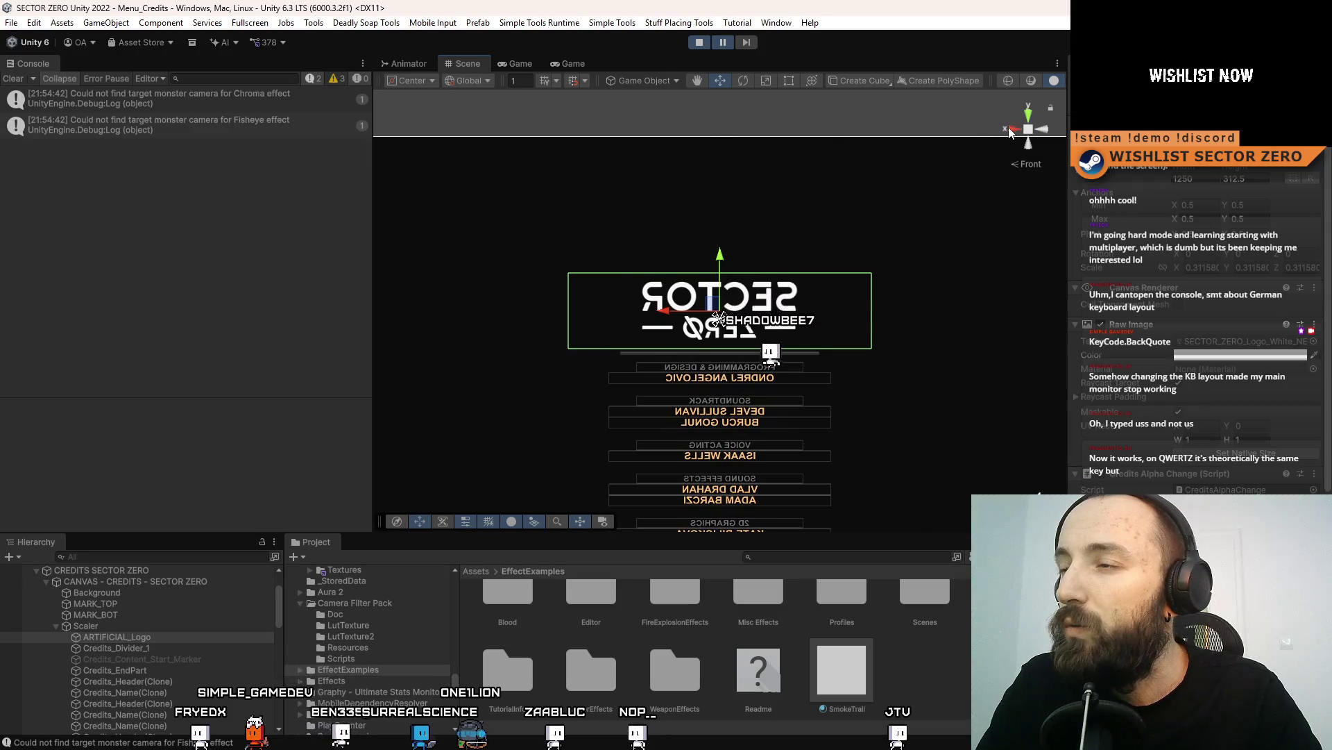
click(1015, 127)
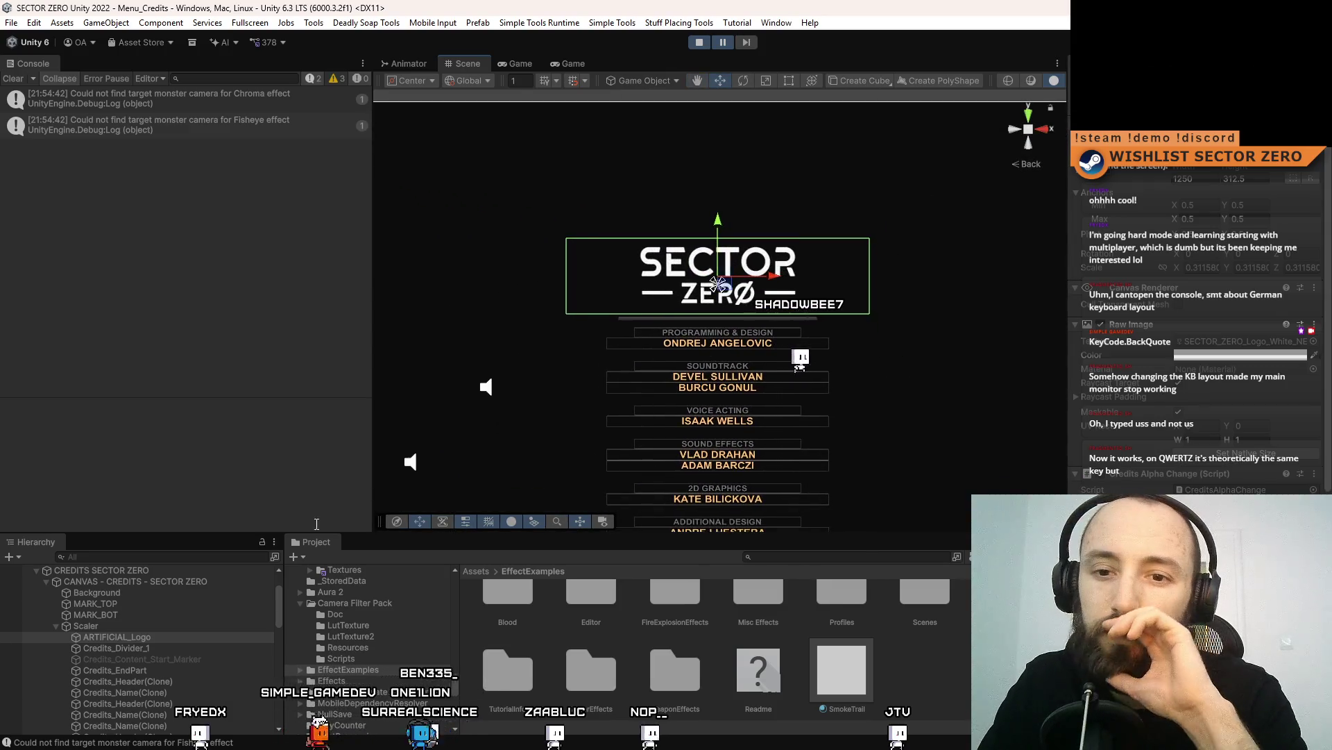
Step: Inspect the Scaler and Credits_Divider_1 objects, then open ARTIFICIAL_Logo's context menu
click(160, 626)
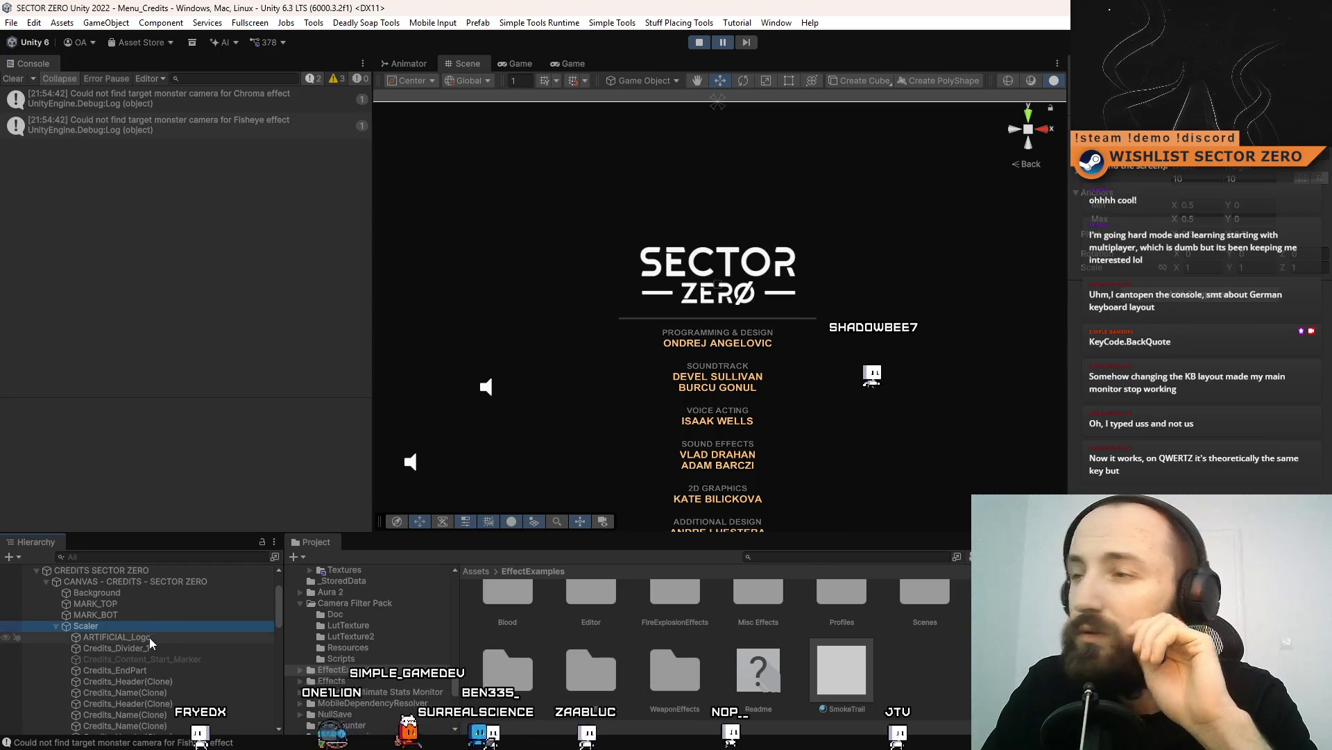
click(141, 647)
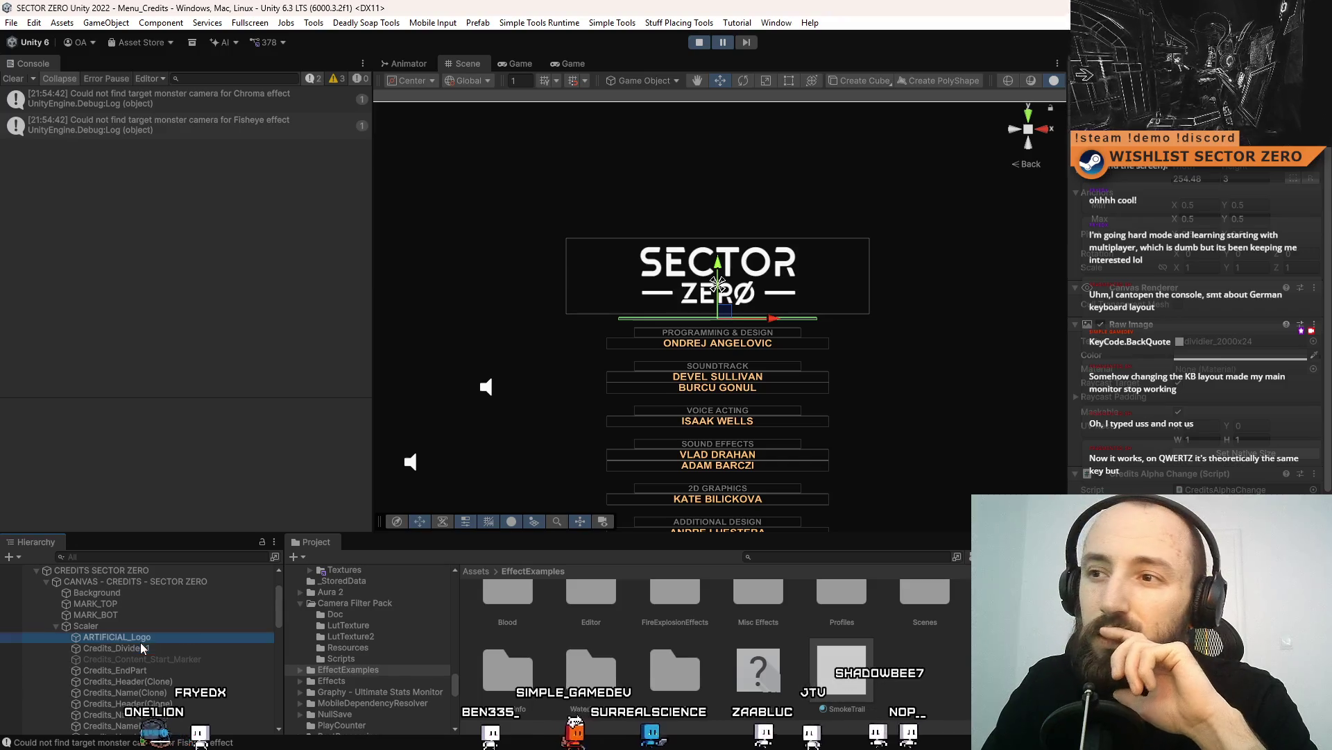
key(Up)
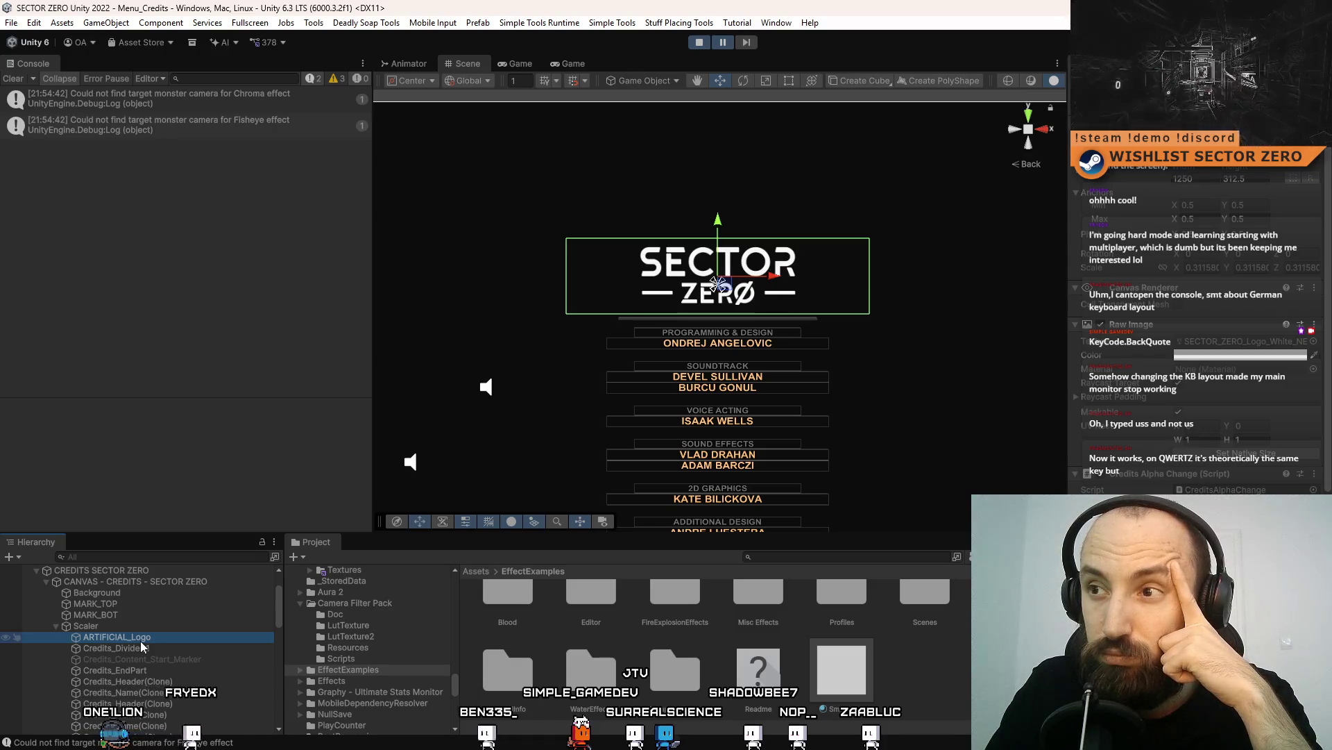
right_click(139, 642)
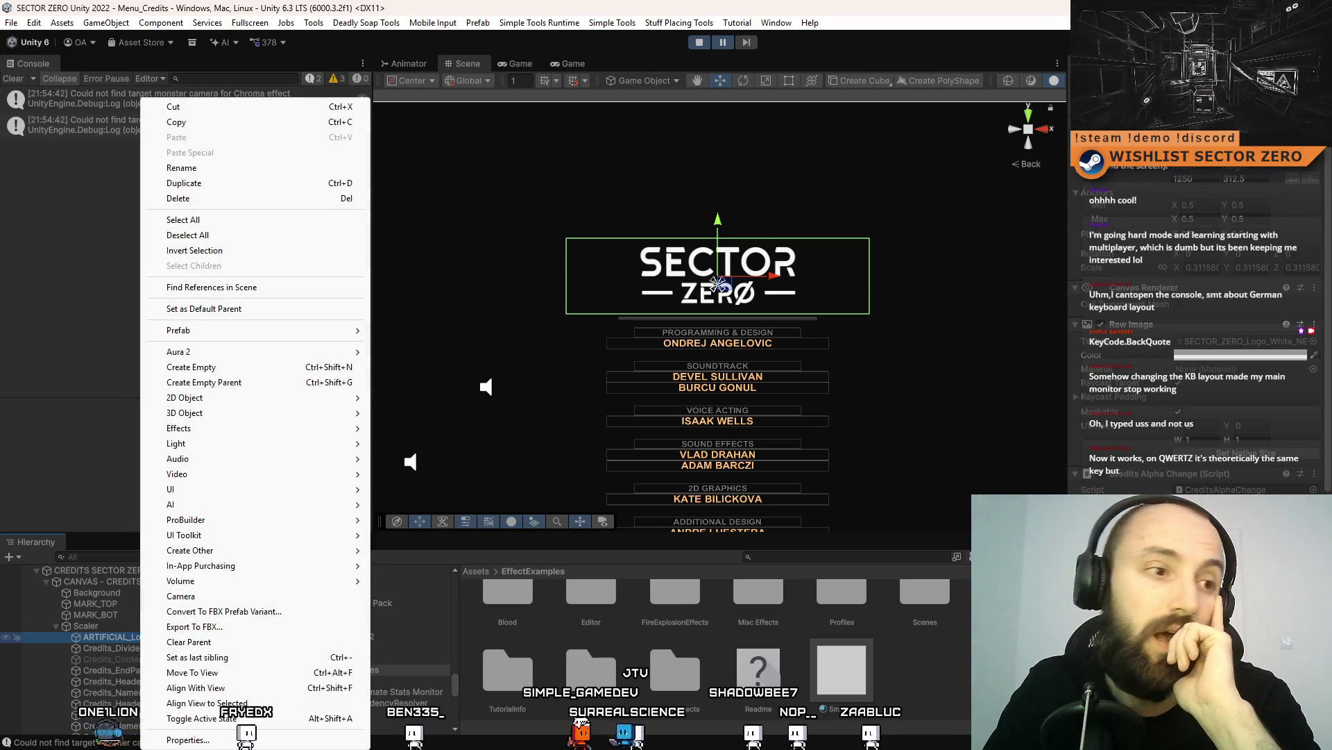
Step: Press Escape to dismiss the Hierarchy context menu for ARTIFICIAL_Logo
key(Escape)
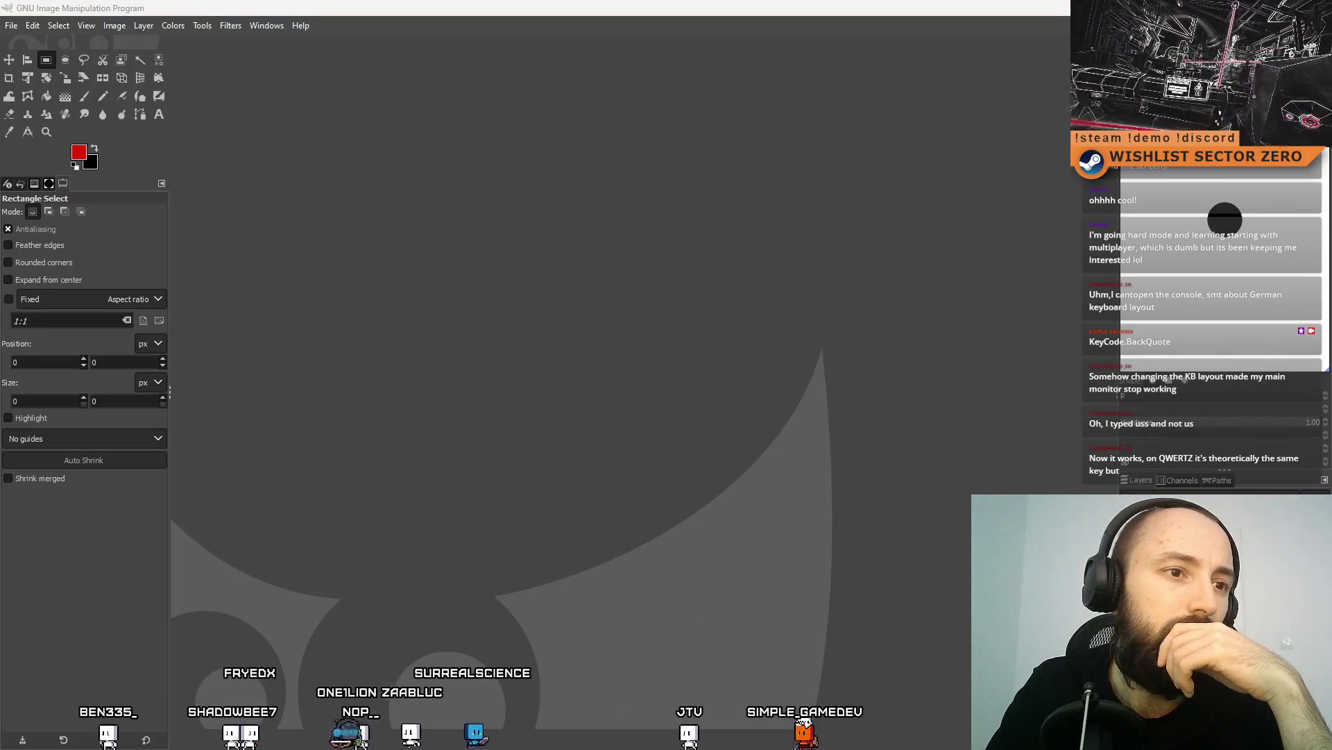
Step: Zoom out to the whole 4000×1000 logo and slide a 1000 px square selection to its right end
key(minus)
key(minus)
key(minus)
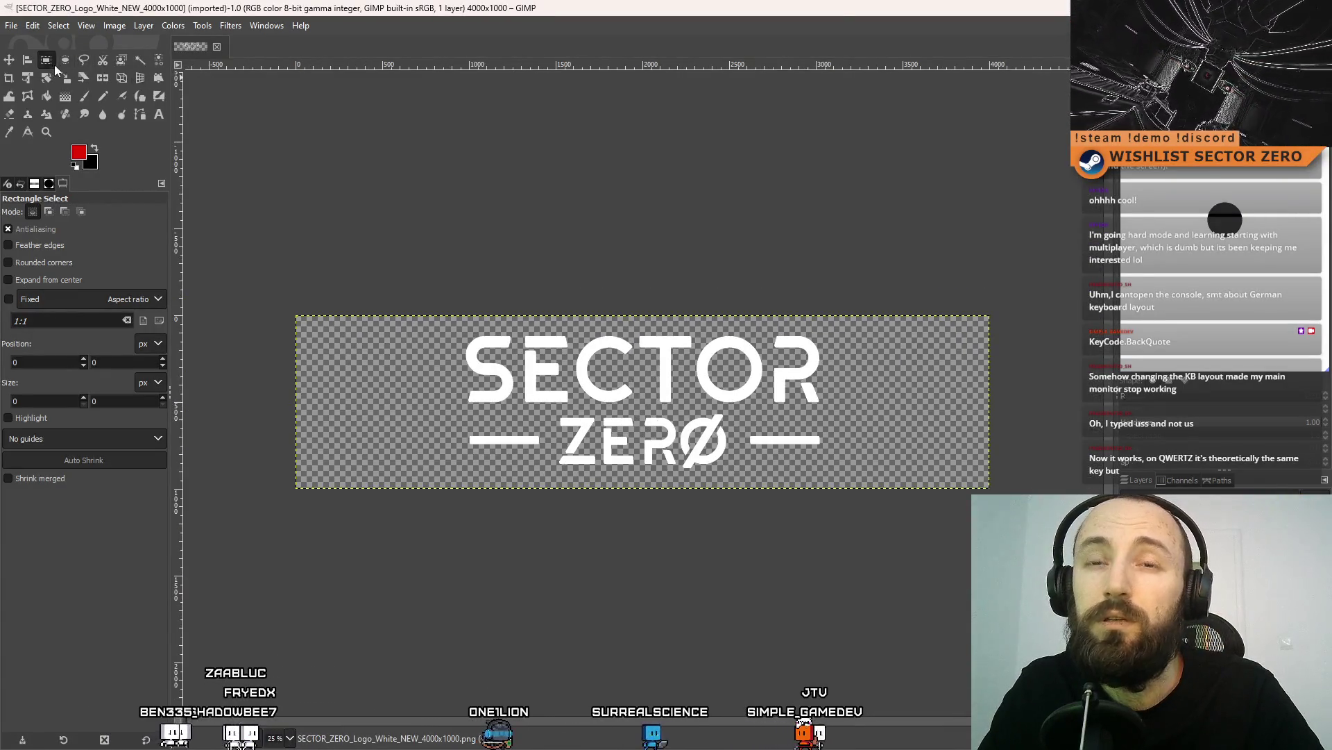
drag(238, 227, 469, 576)
click(350, 415)
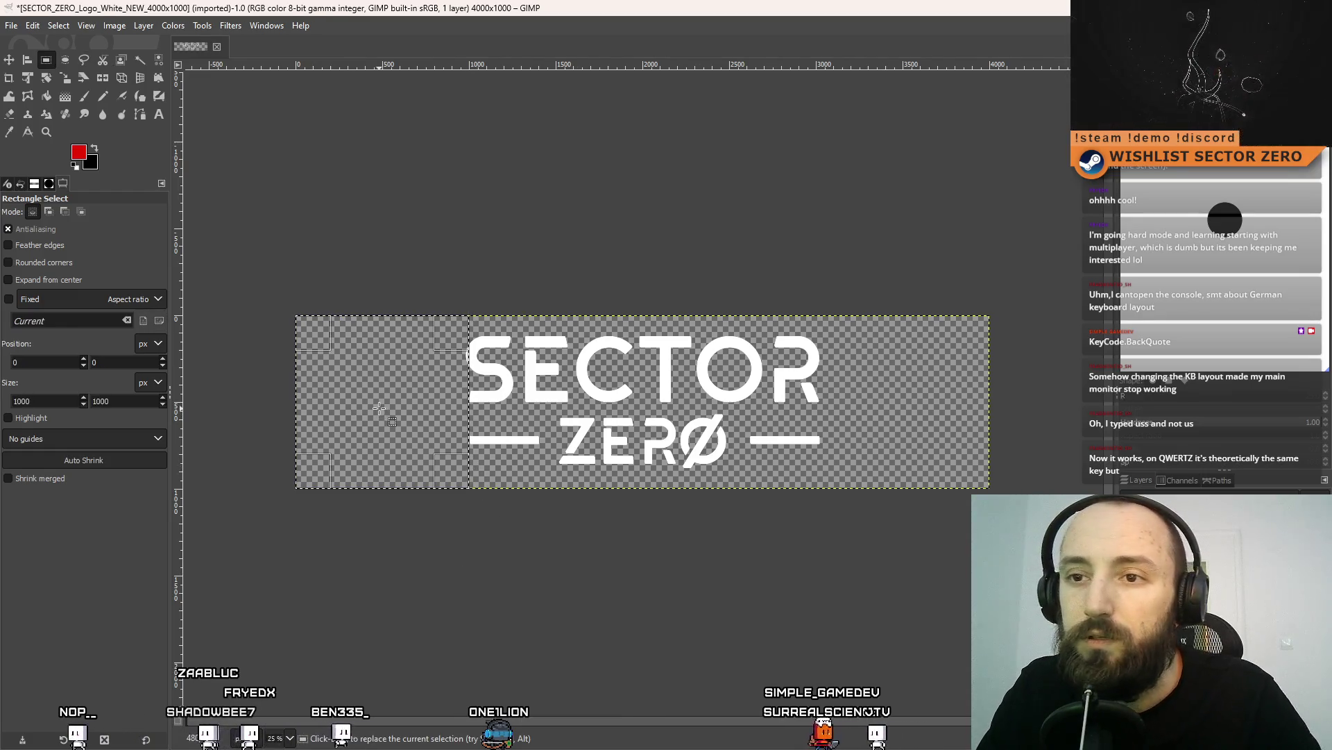
mouse_move(368, 387)
mouse_down()
mouse_move(910, 390)
mouse_move(894, 387)
mouse_up()
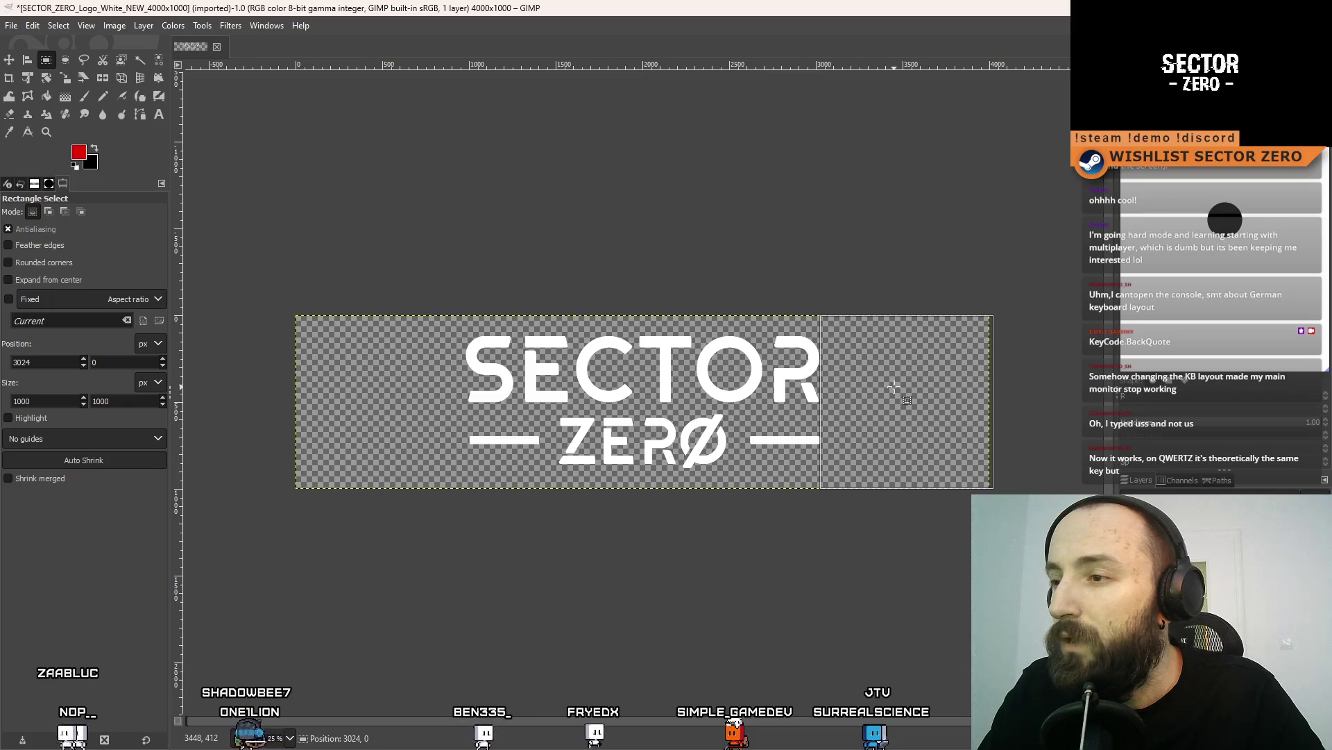
Step: Recentre the logo on the canvas, clear the selection and switch back to Unity
scroll(894, 387, up, 5)
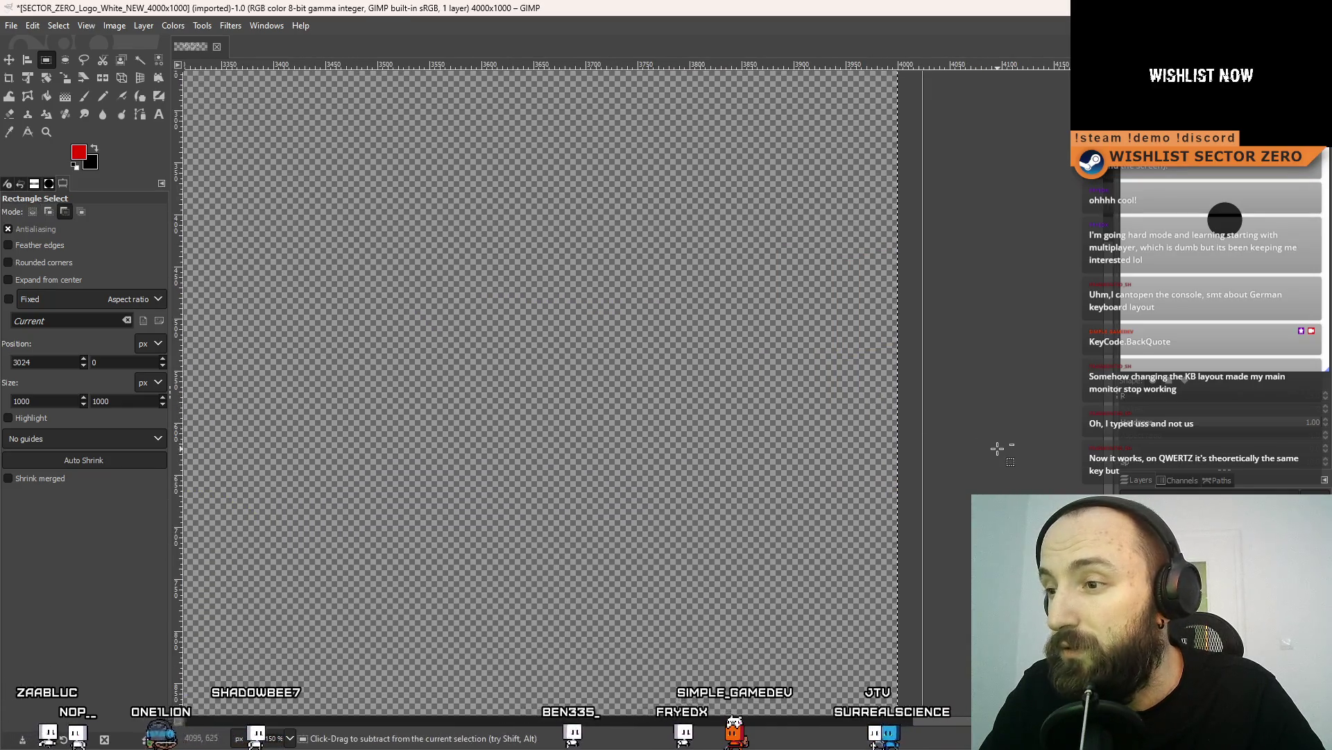
scroll(1002, 446, down, 5)
drag(1031, 490, 955, 430)
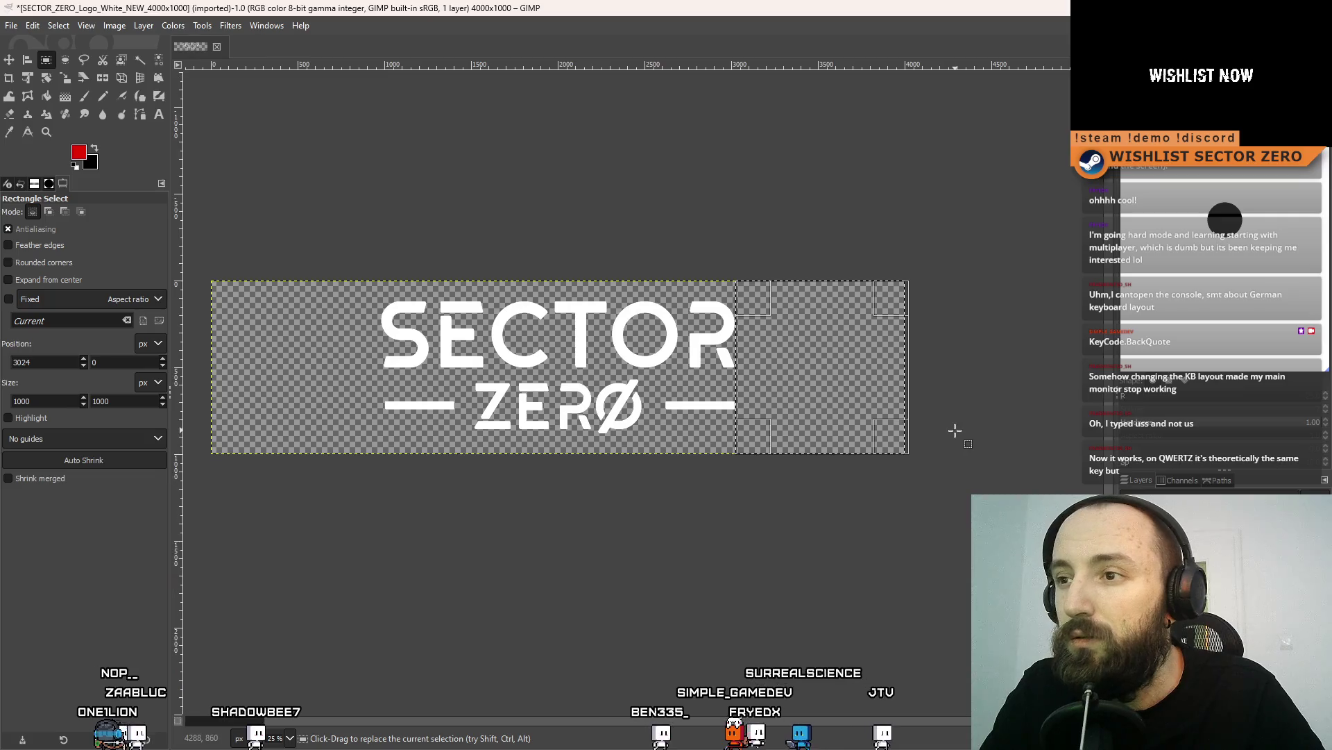
click(725, 511)
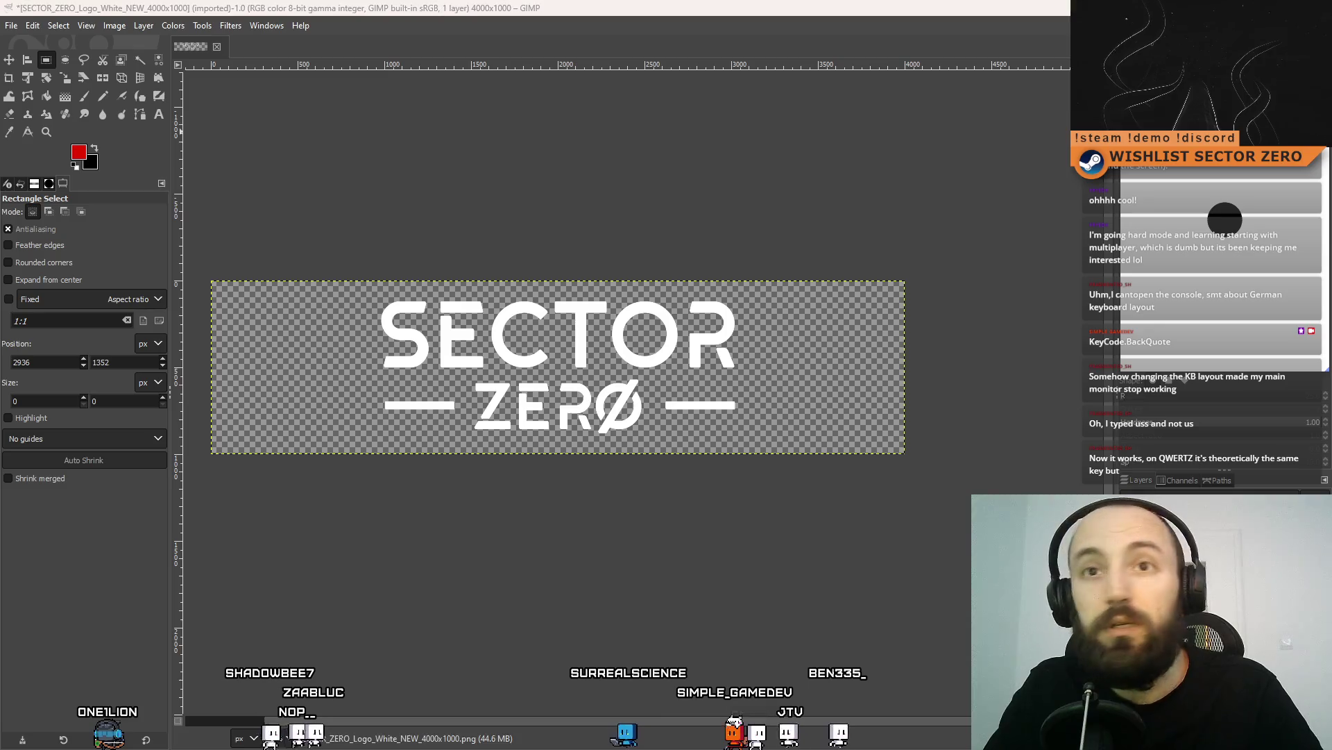
key(alt+Tab)
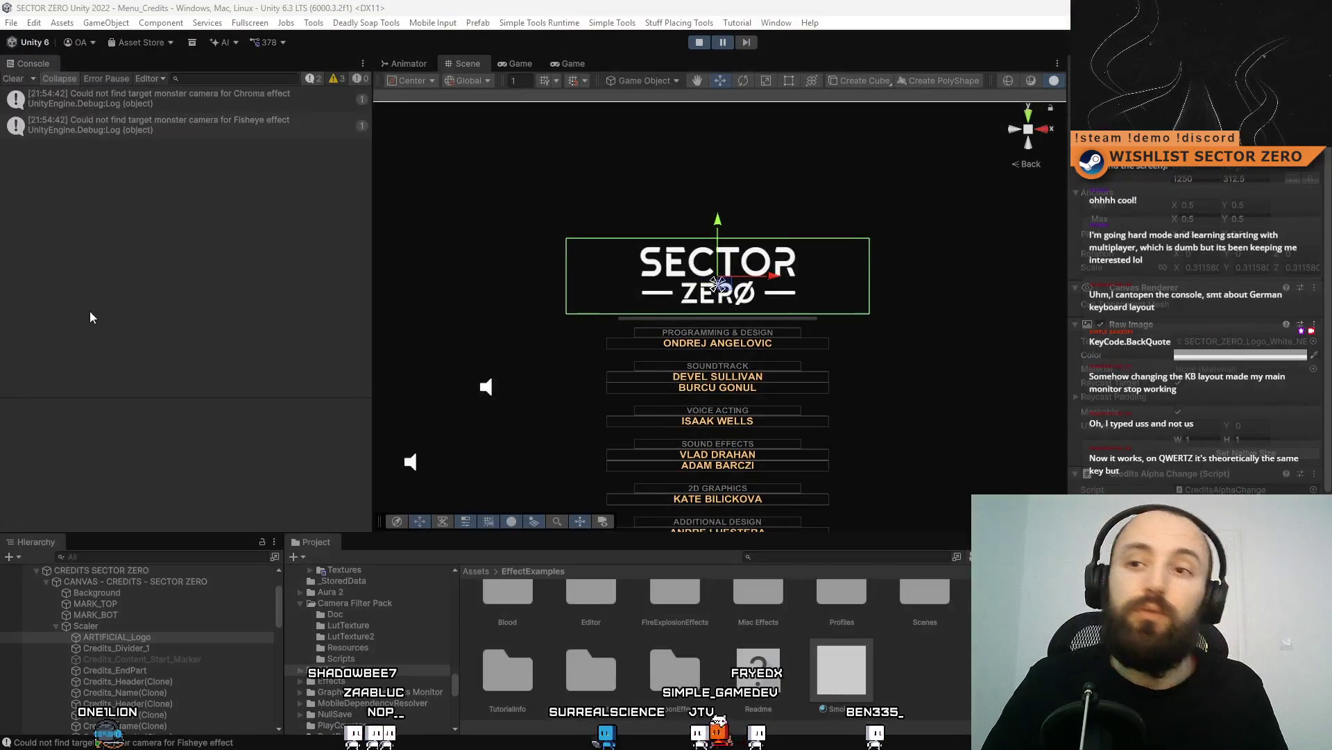
Step: Stop the running game in Unity, then bring up the Notion credits page in the browser
click(702, 42)
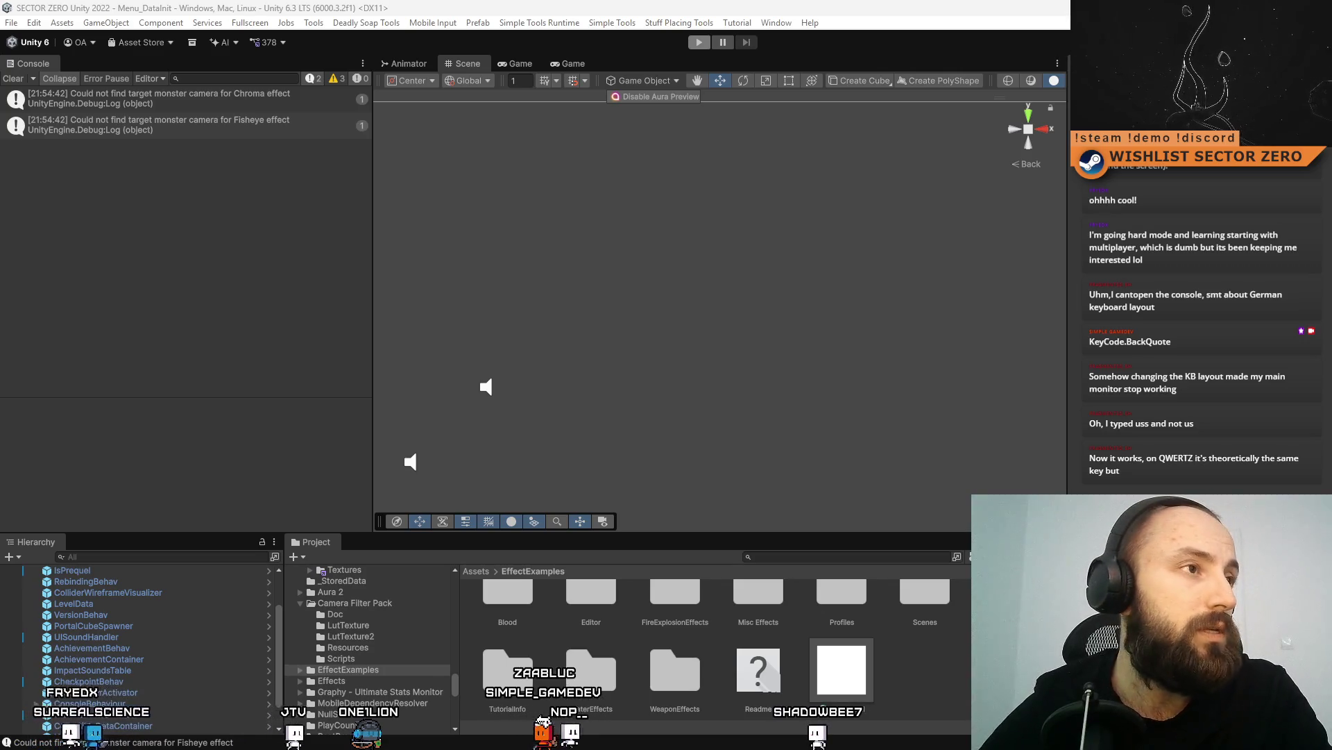
key(alt+Tab)
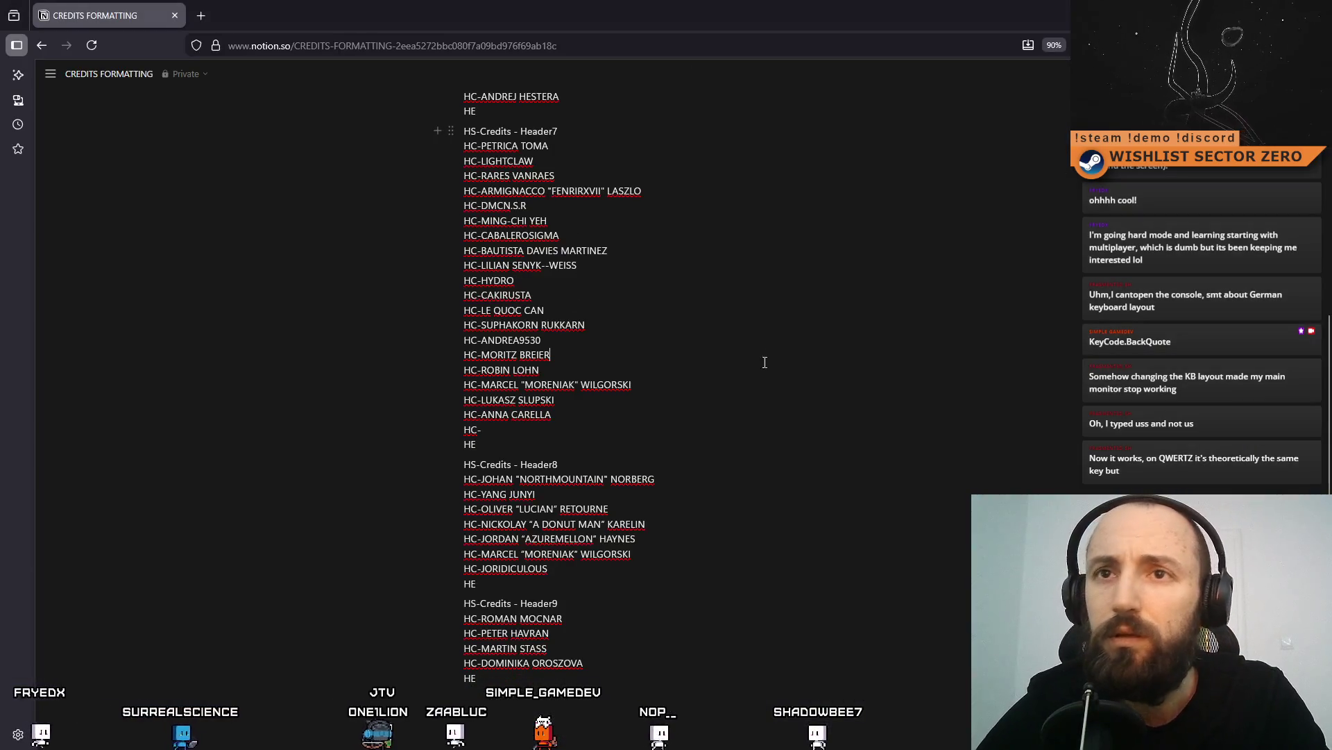
Step: Place the caret at the end of the empty HC- line closing the Header7 names
click(599, 435)
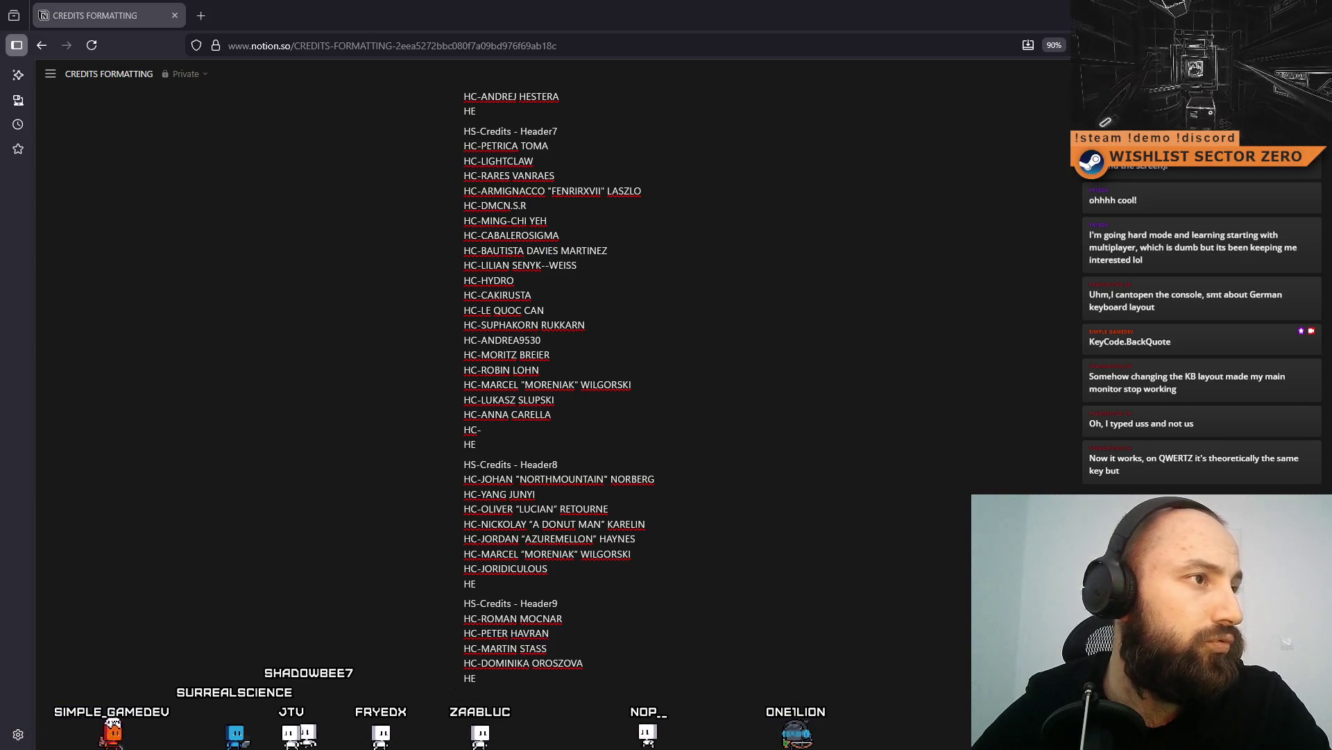
click(514, 424)
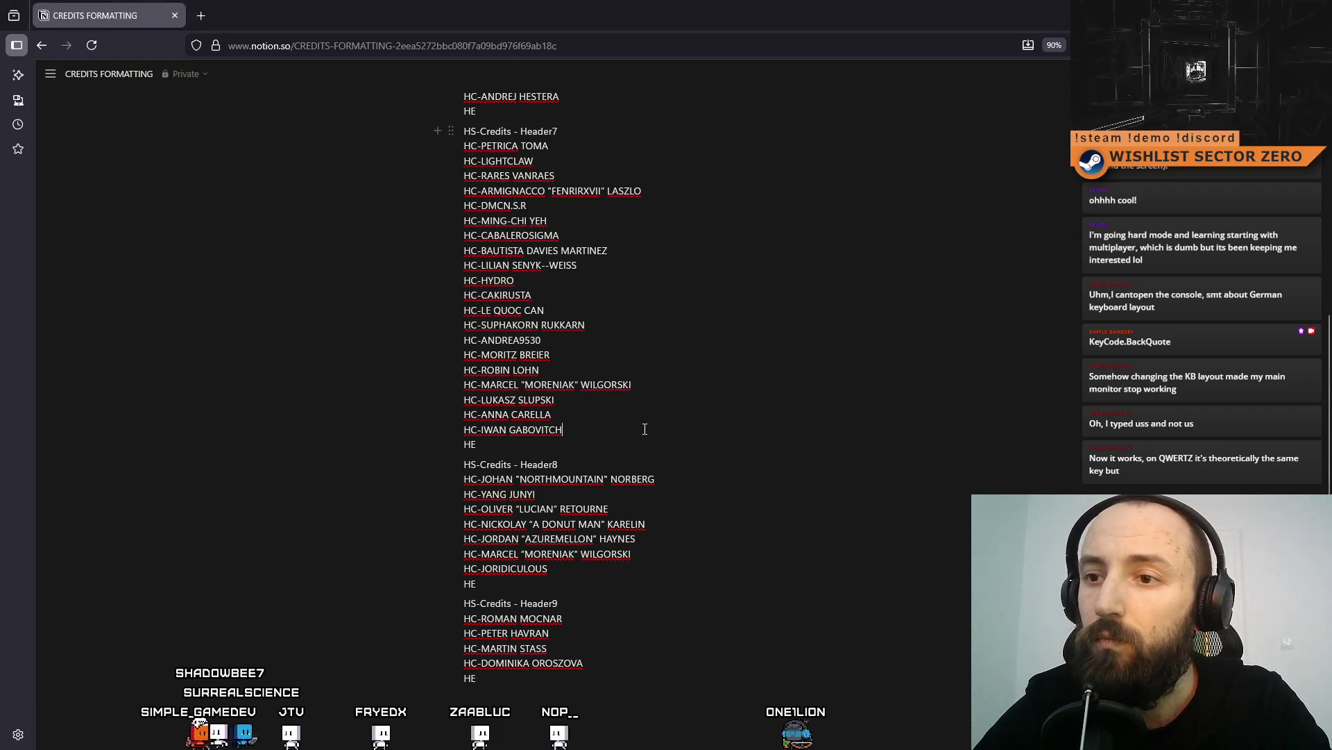
Step: Enter a contributor's name in capitals on the empty Header7 HC- line and start a fresh line
key(Return)
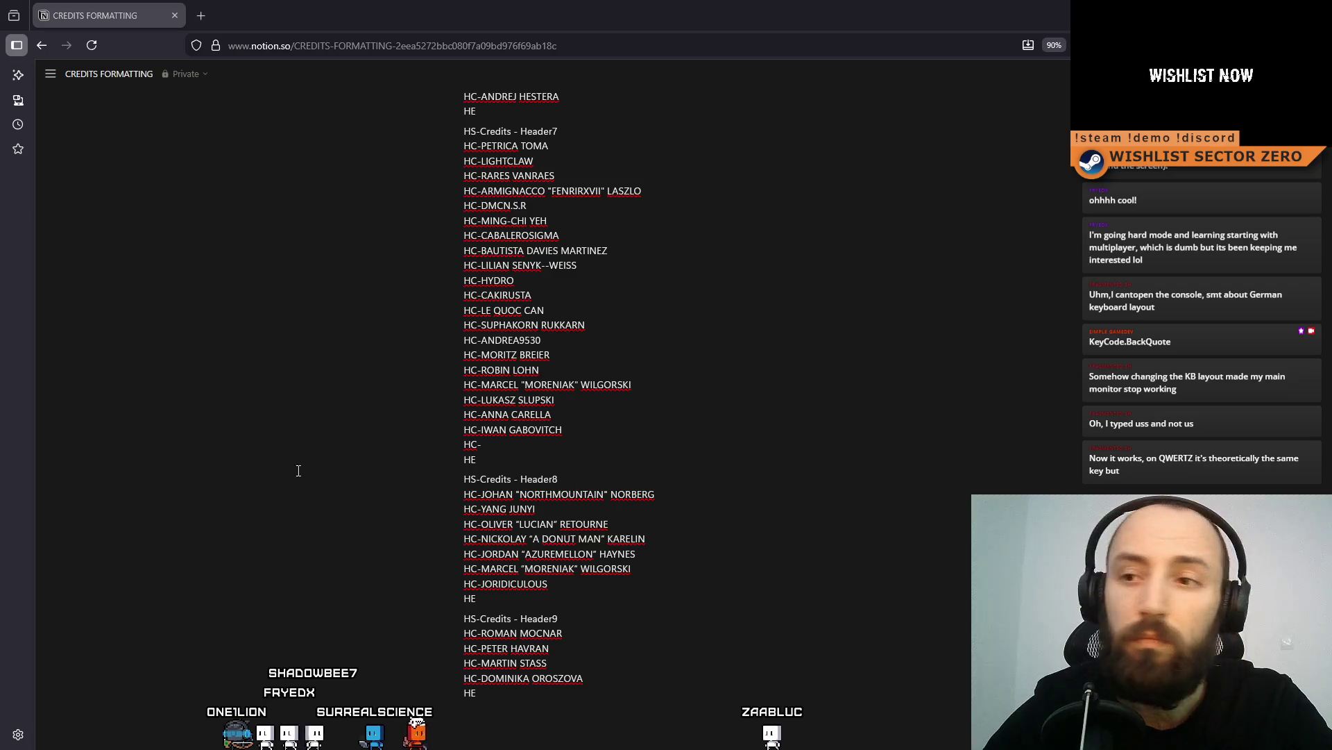
click(565, 449)
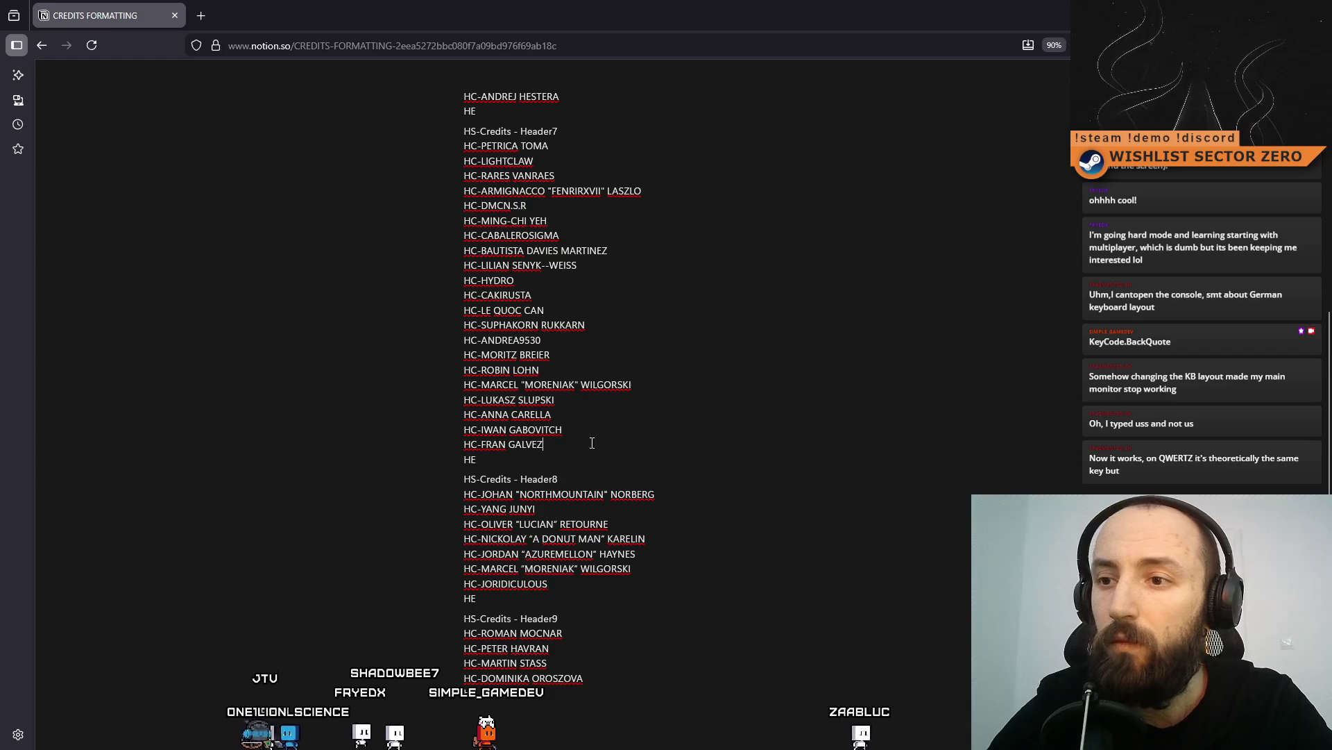
Step: Insert three new empty HC- lines after the previous Header7 name
key(ctrl+shift+Home)
key(Right)
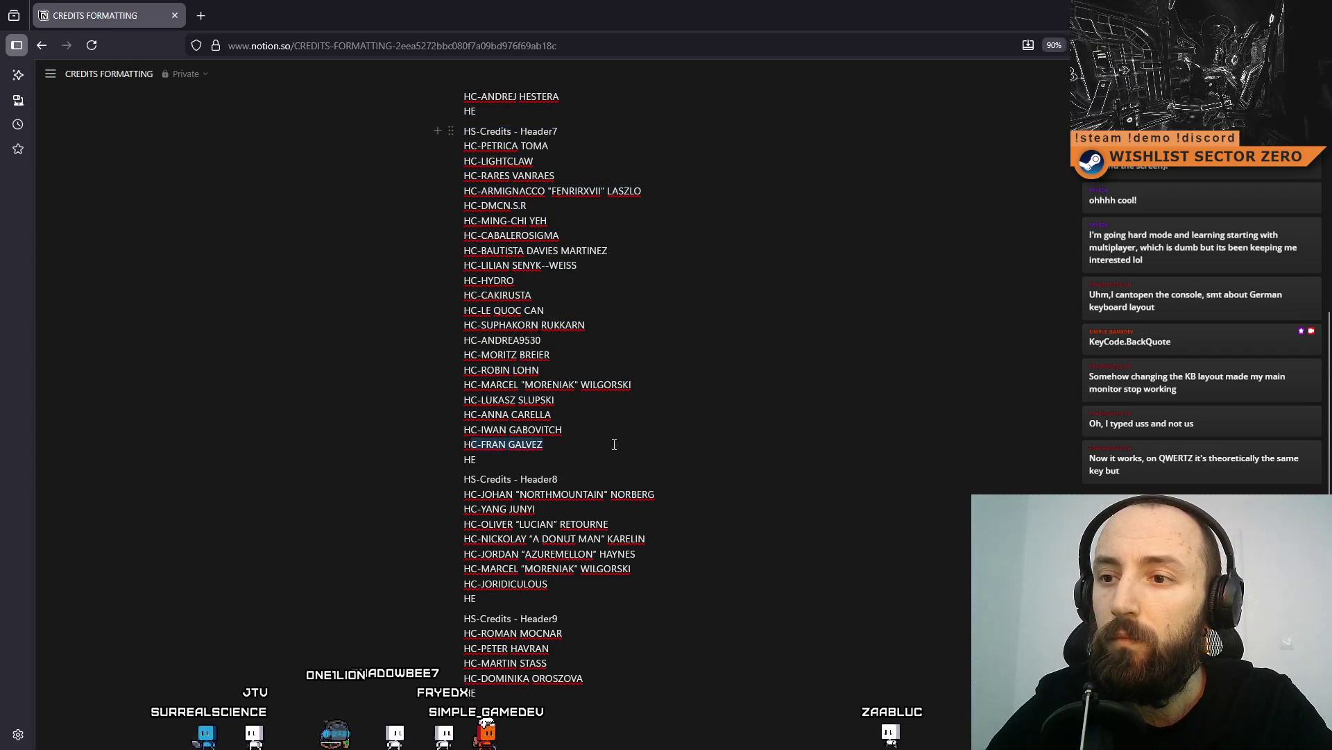
key(shift+Return)
text(HC)
key(shift+Return)
text(HC)
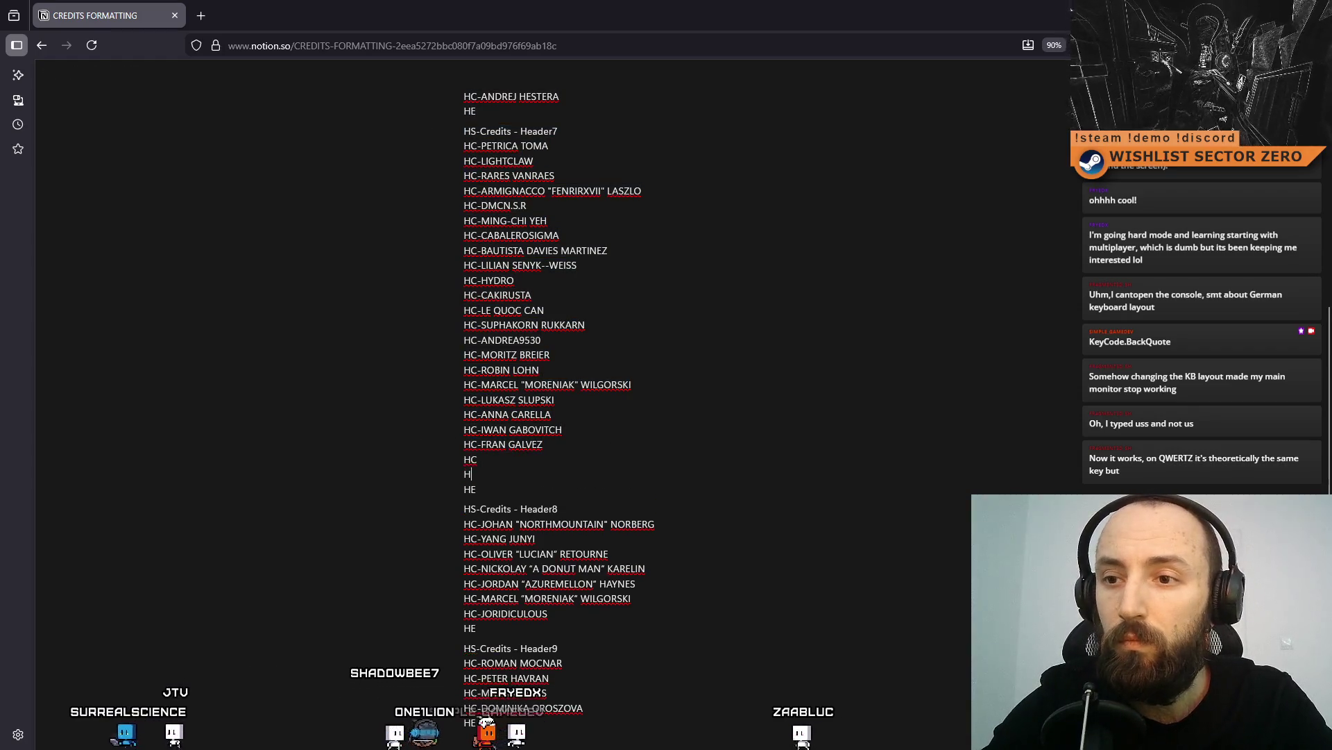
key(shift+Return)
text(-)
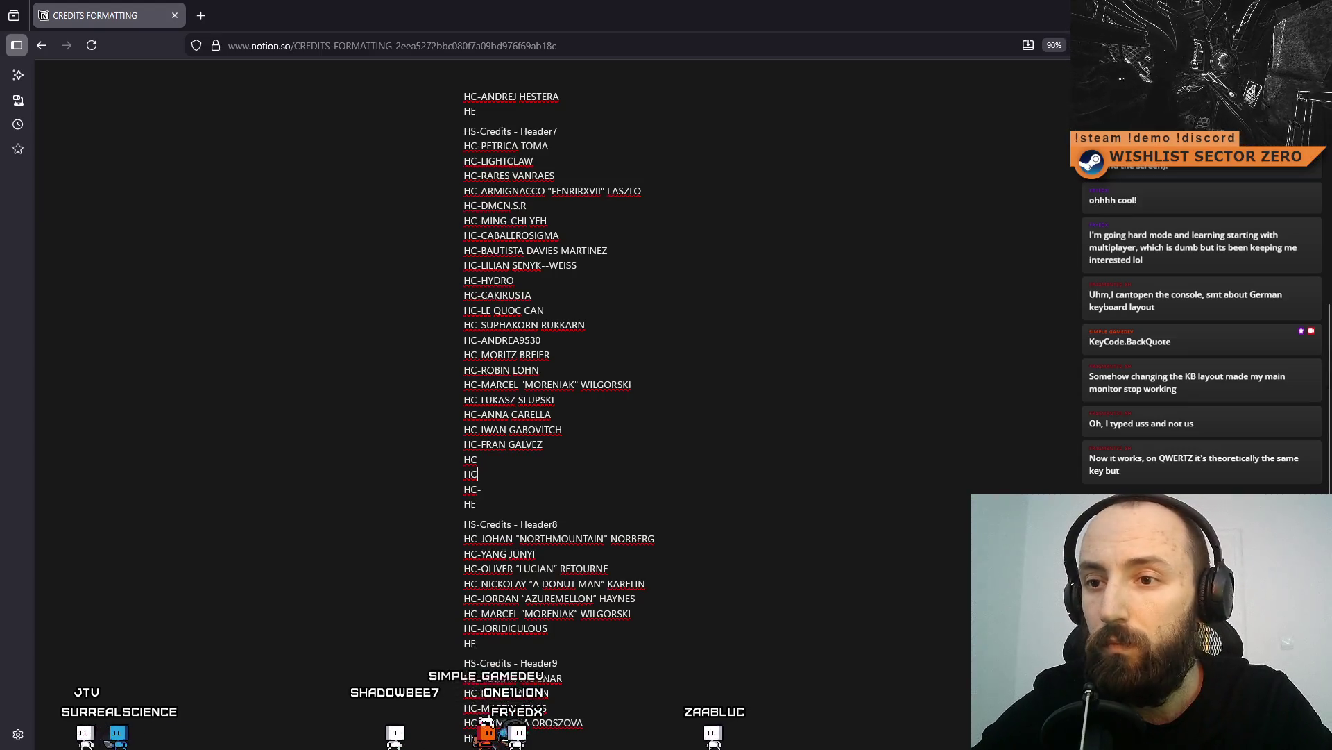
key(Up)
text(-)
key(Up)
text(-)
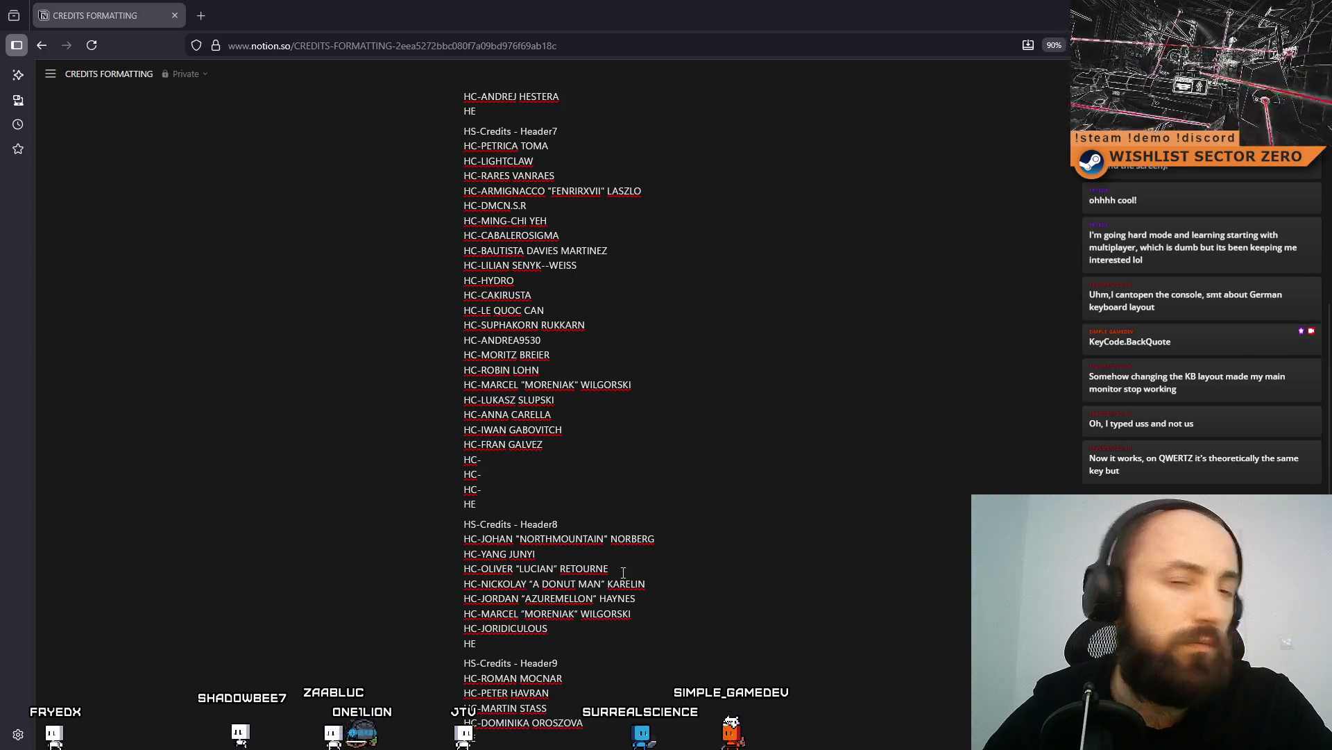
Step: Paste a contributor's name into the first empty HC- entry and finish the last line as the team credit
click(544, 458)
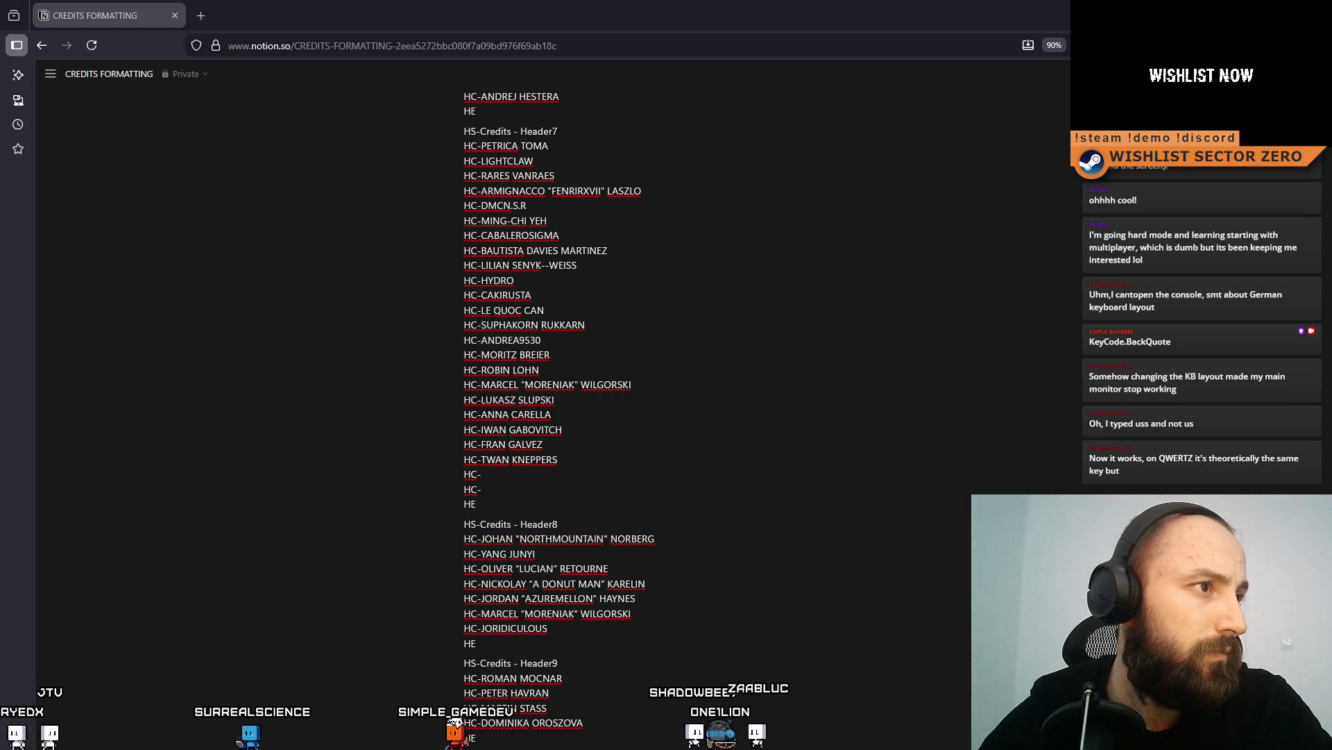
click(639, 474)
key(ctrl+v)
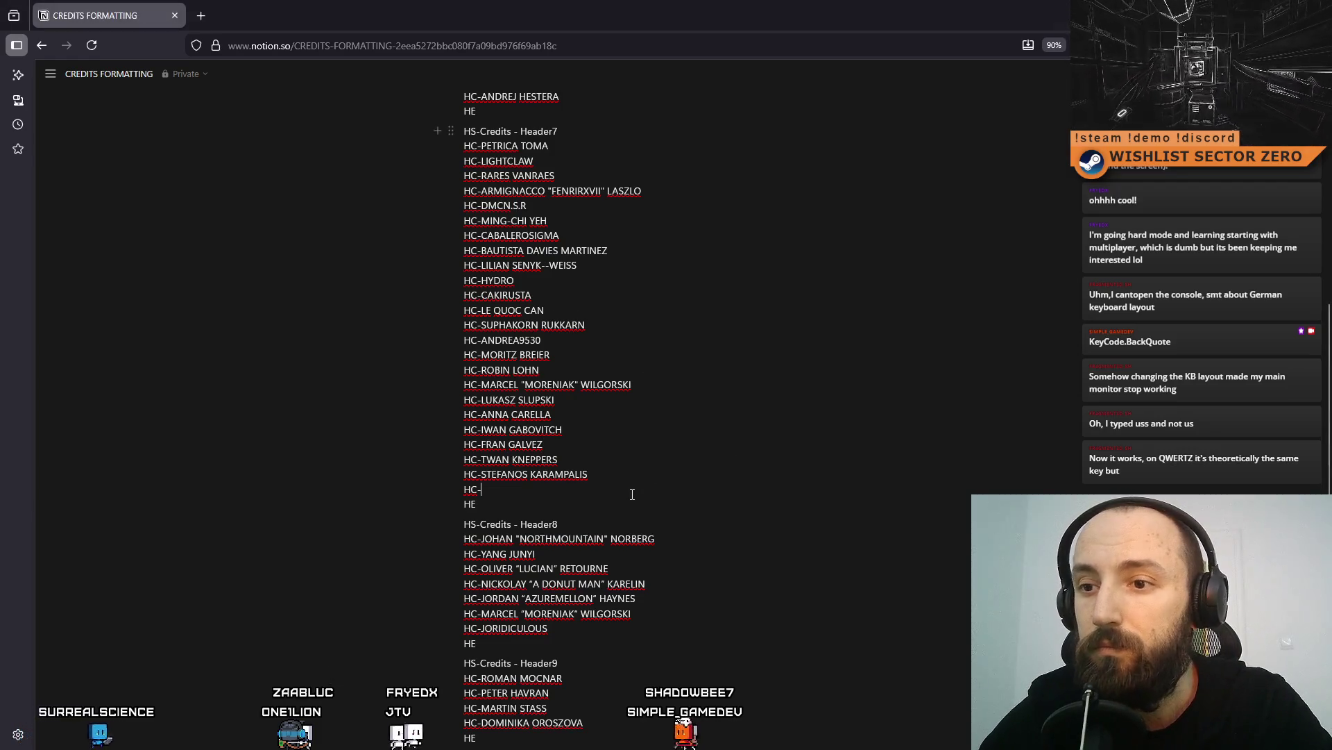
click(480, 489)
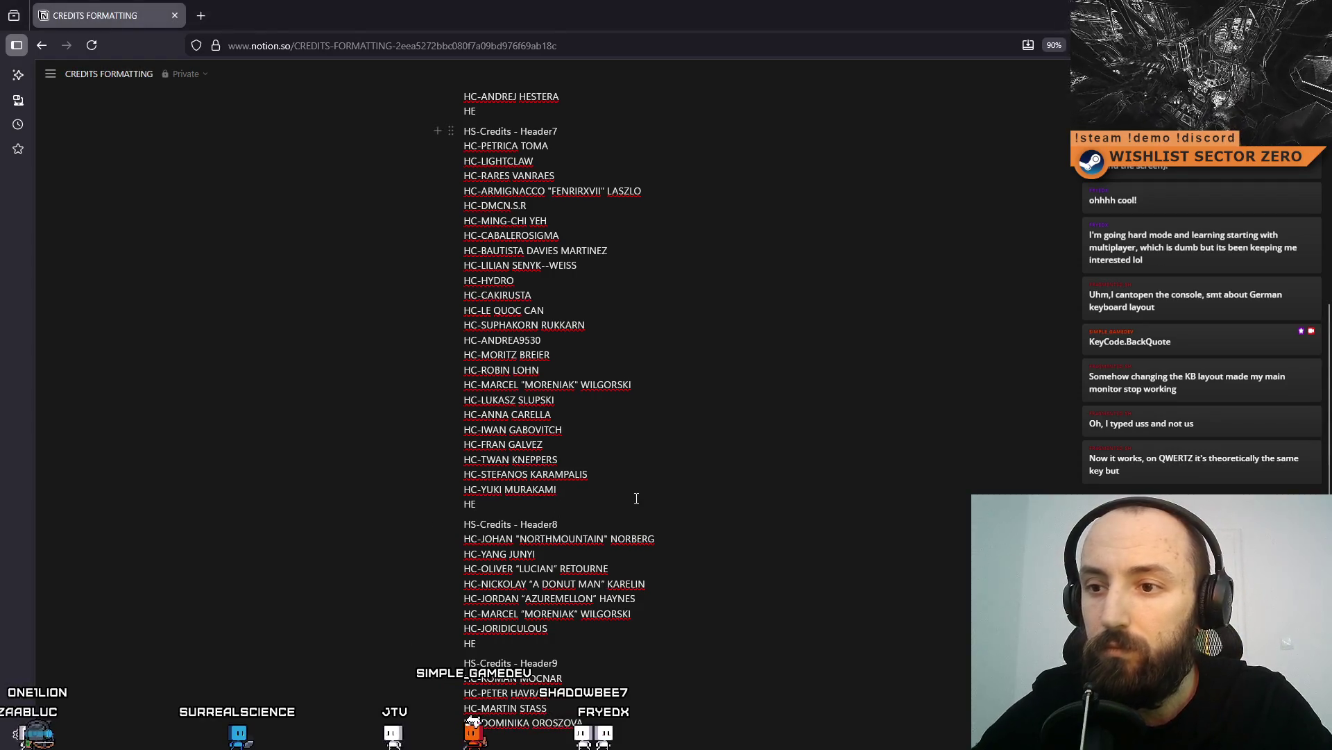
key(Return)
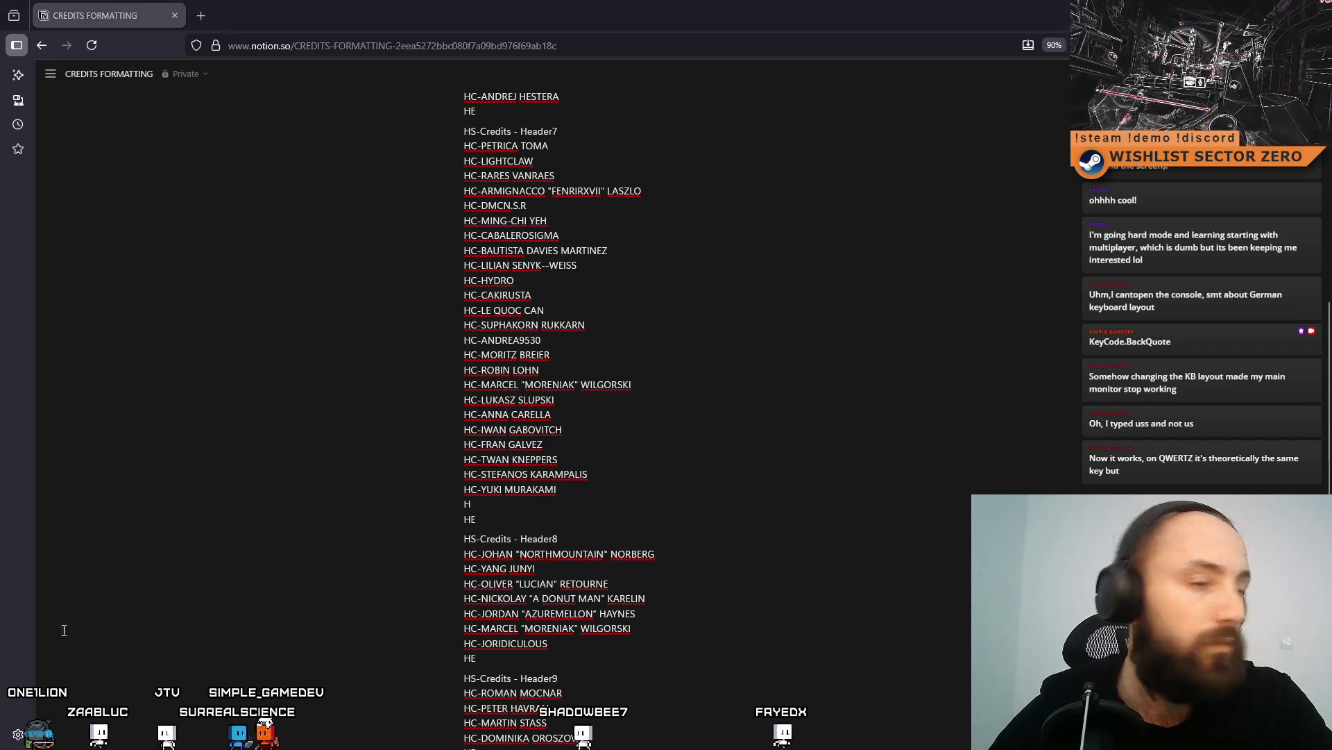
text(C-TE)
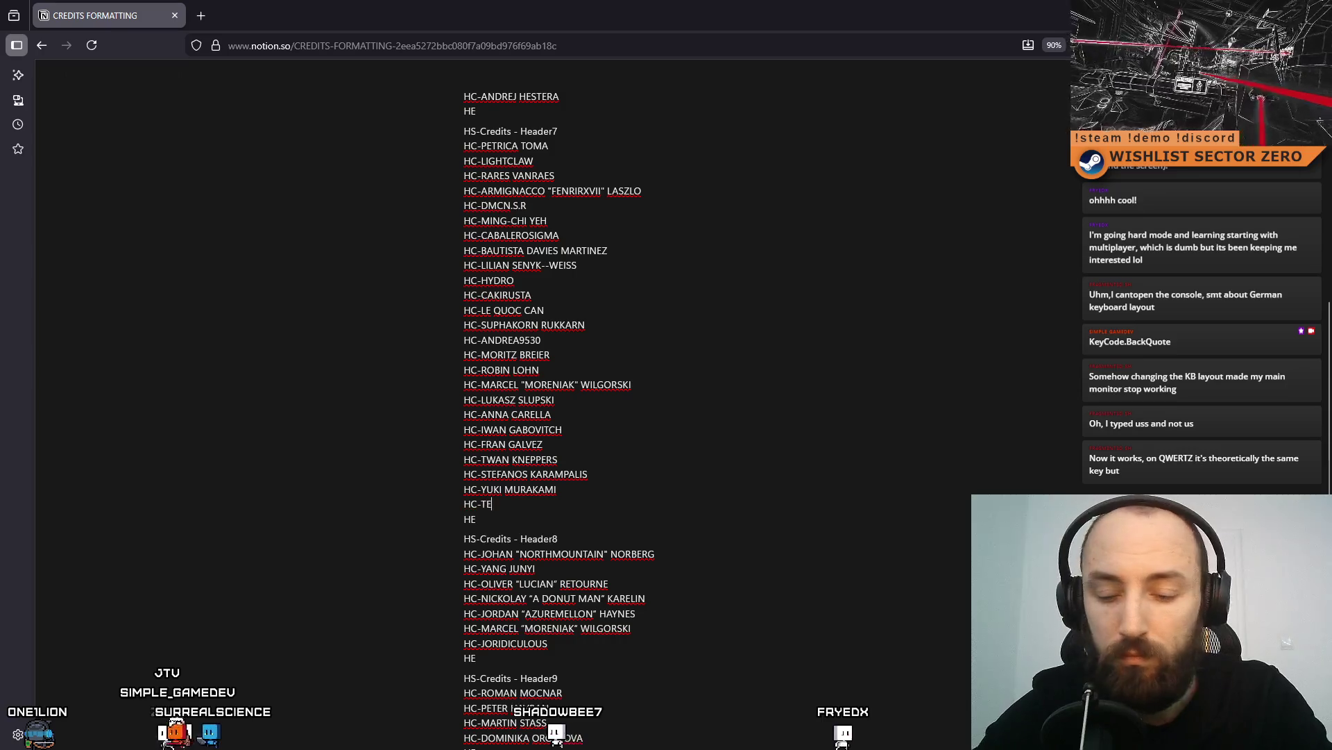
text(AMAN)
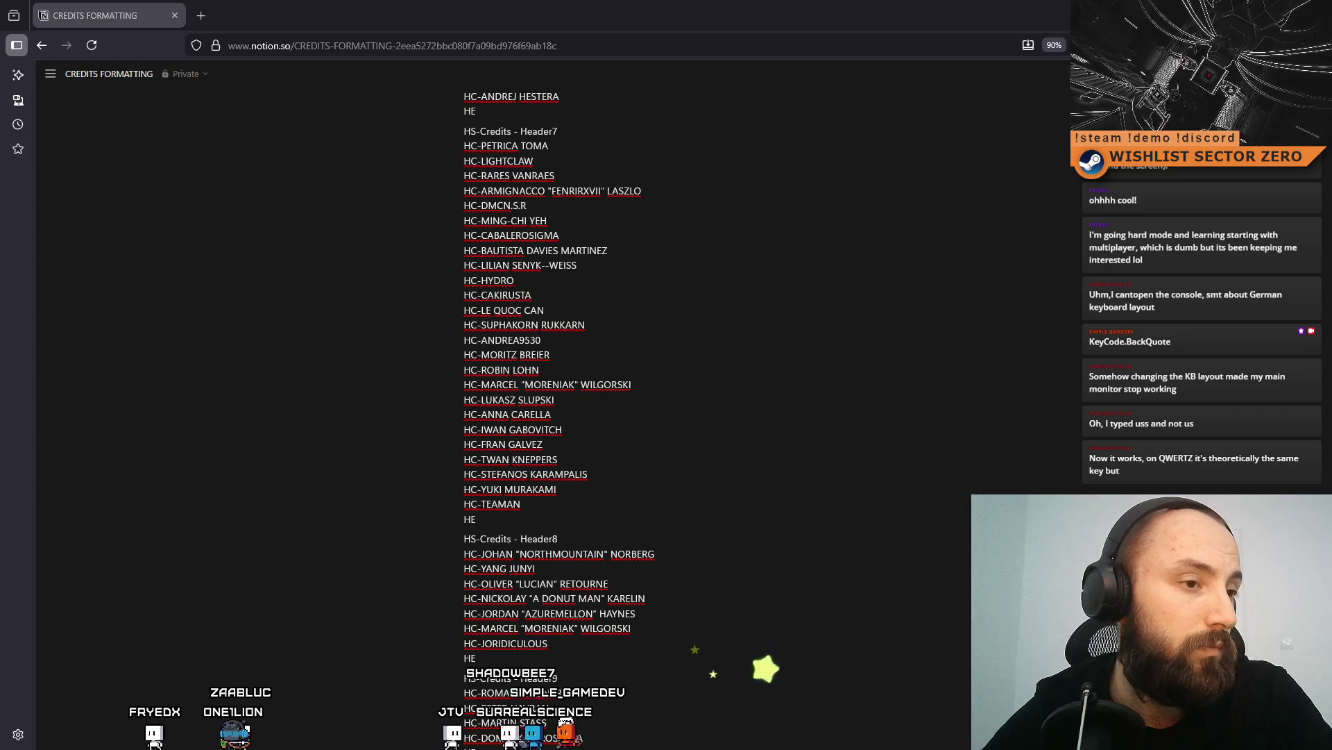
key(super+shift+s)
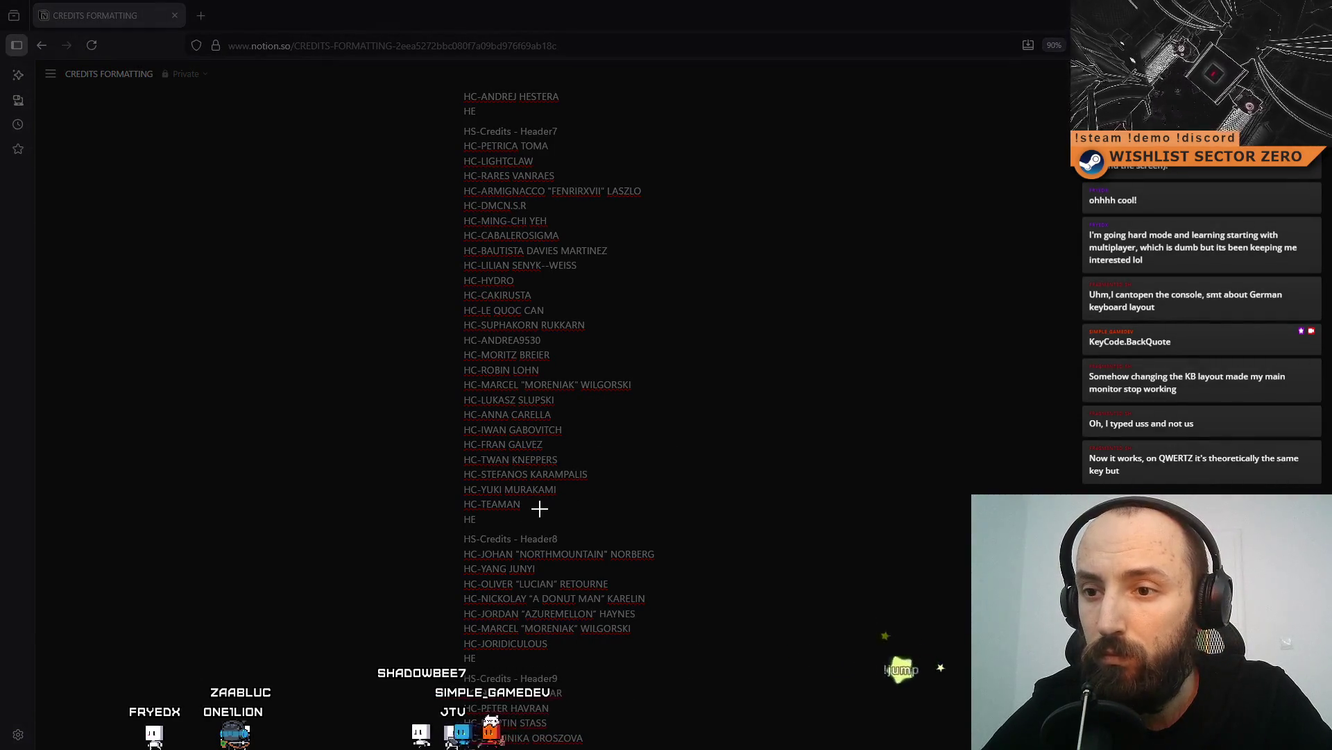
drag(456, 481, 582, 514)
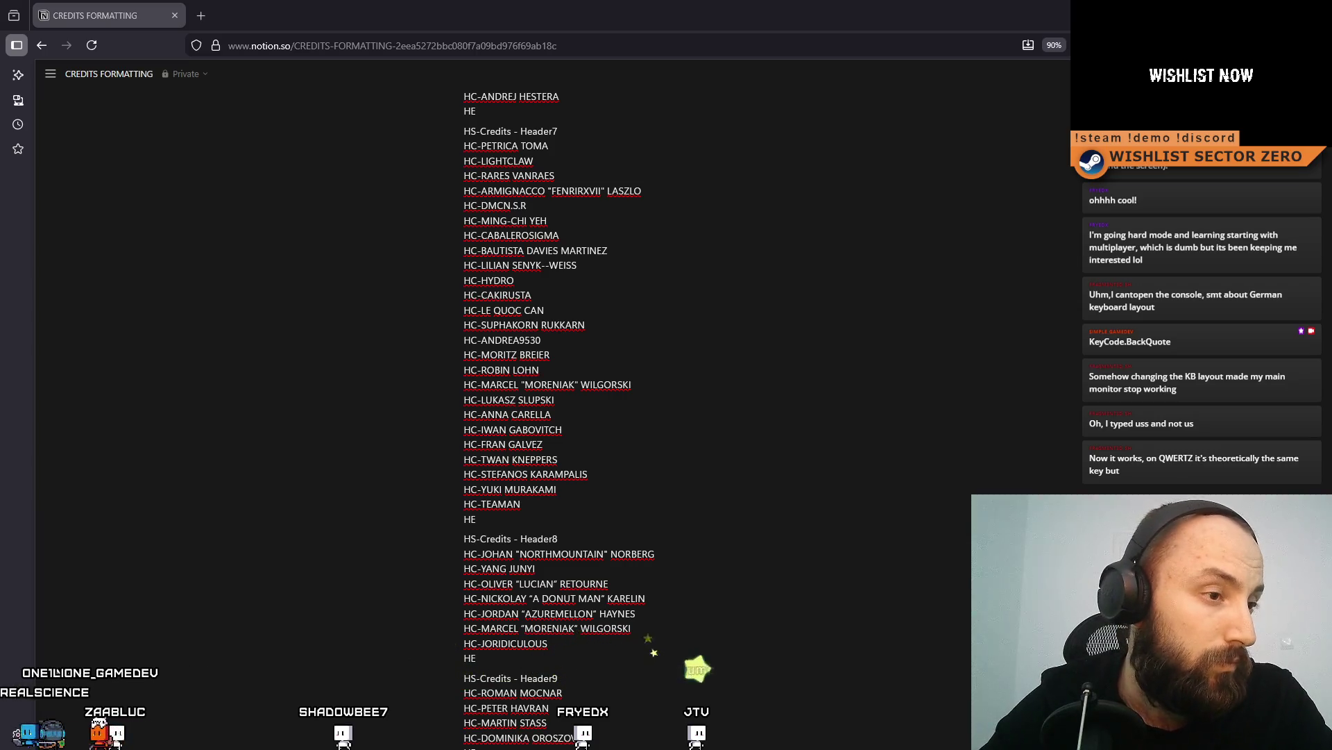
click(780, 481)
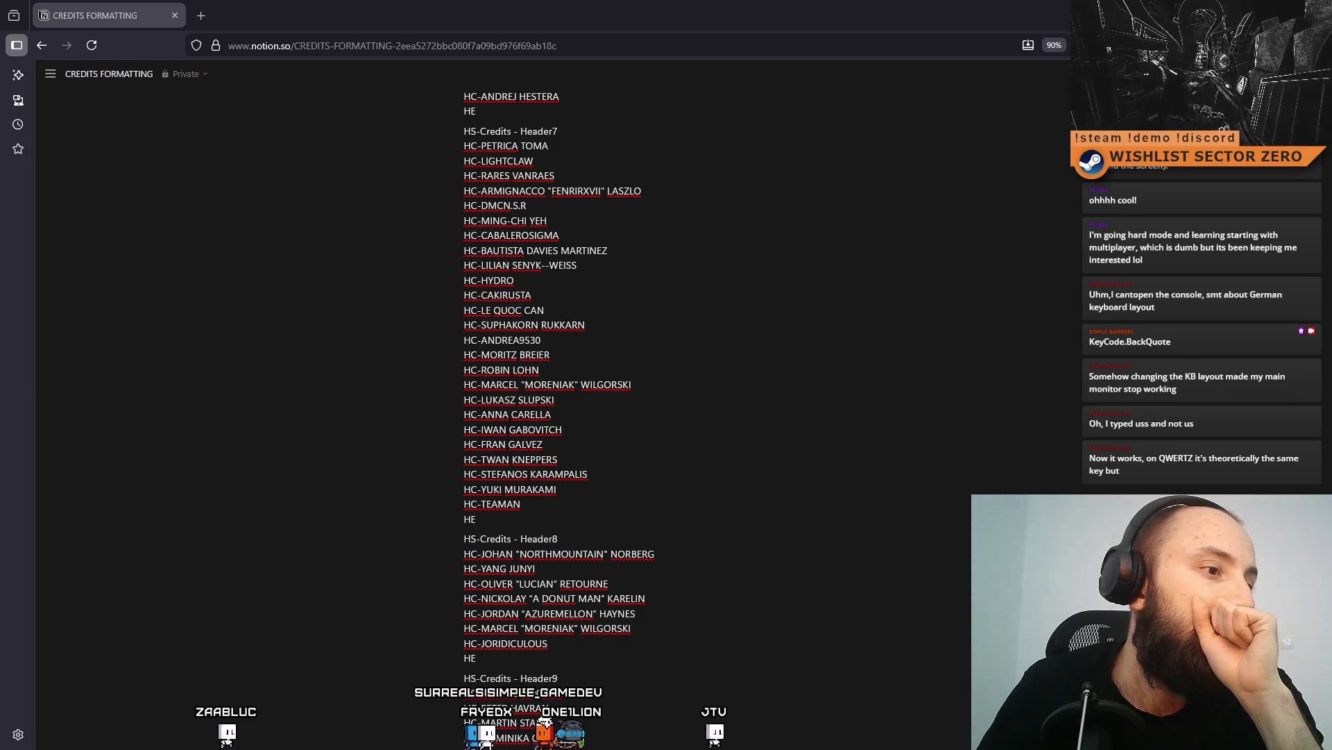
click(625, 506)
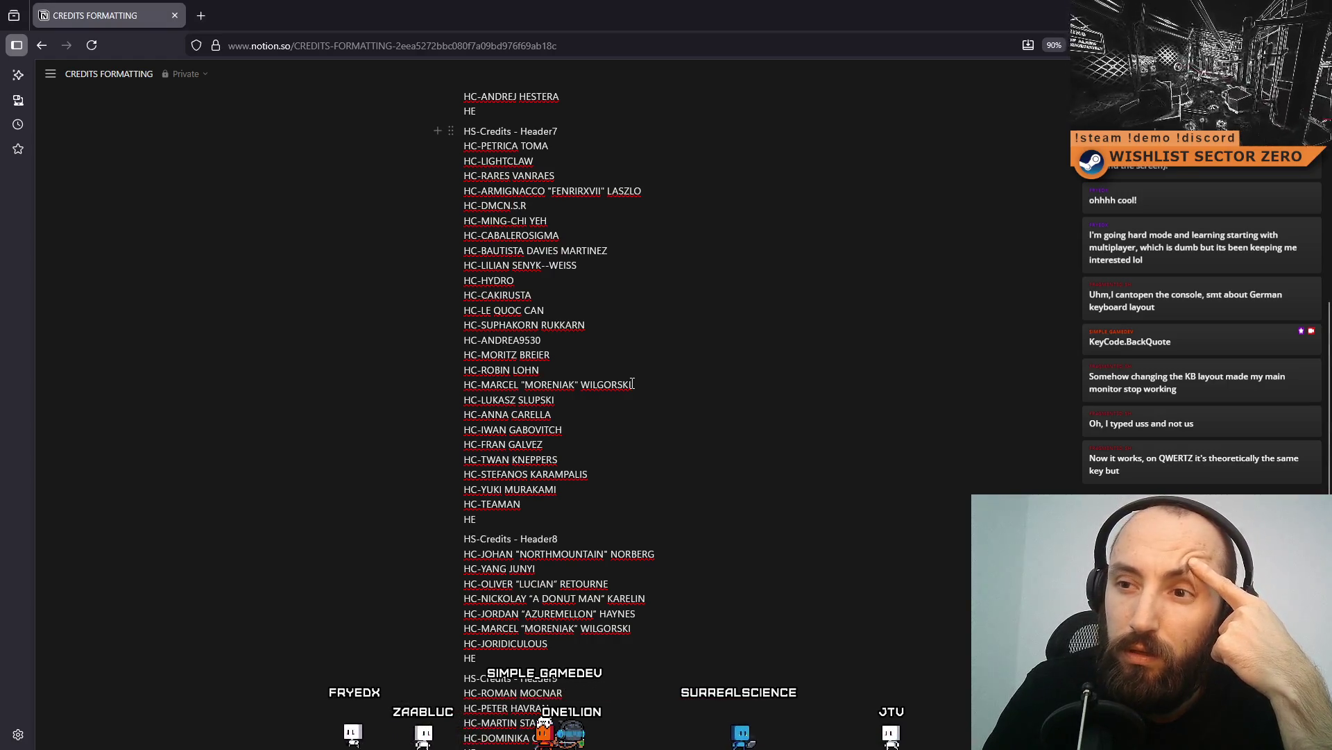
right_click(625, 345)
click(578, 355)
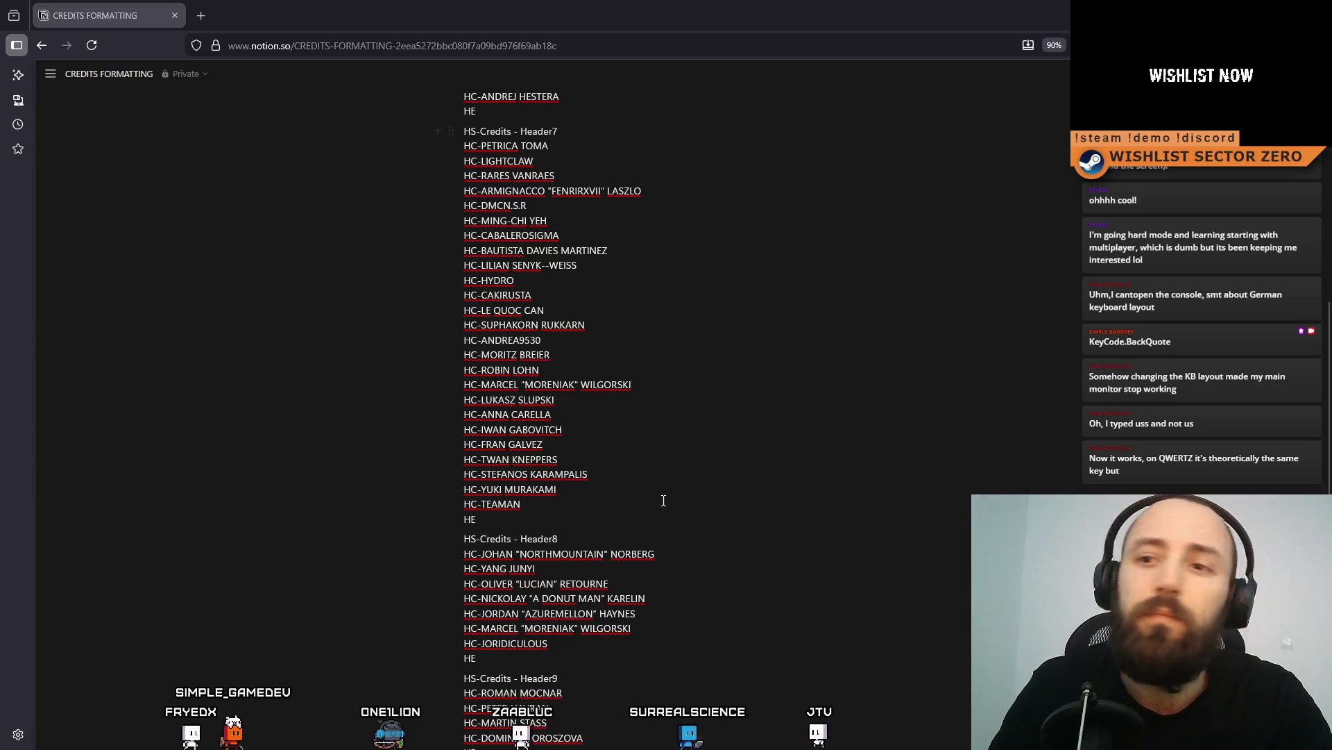
click(615, 509)
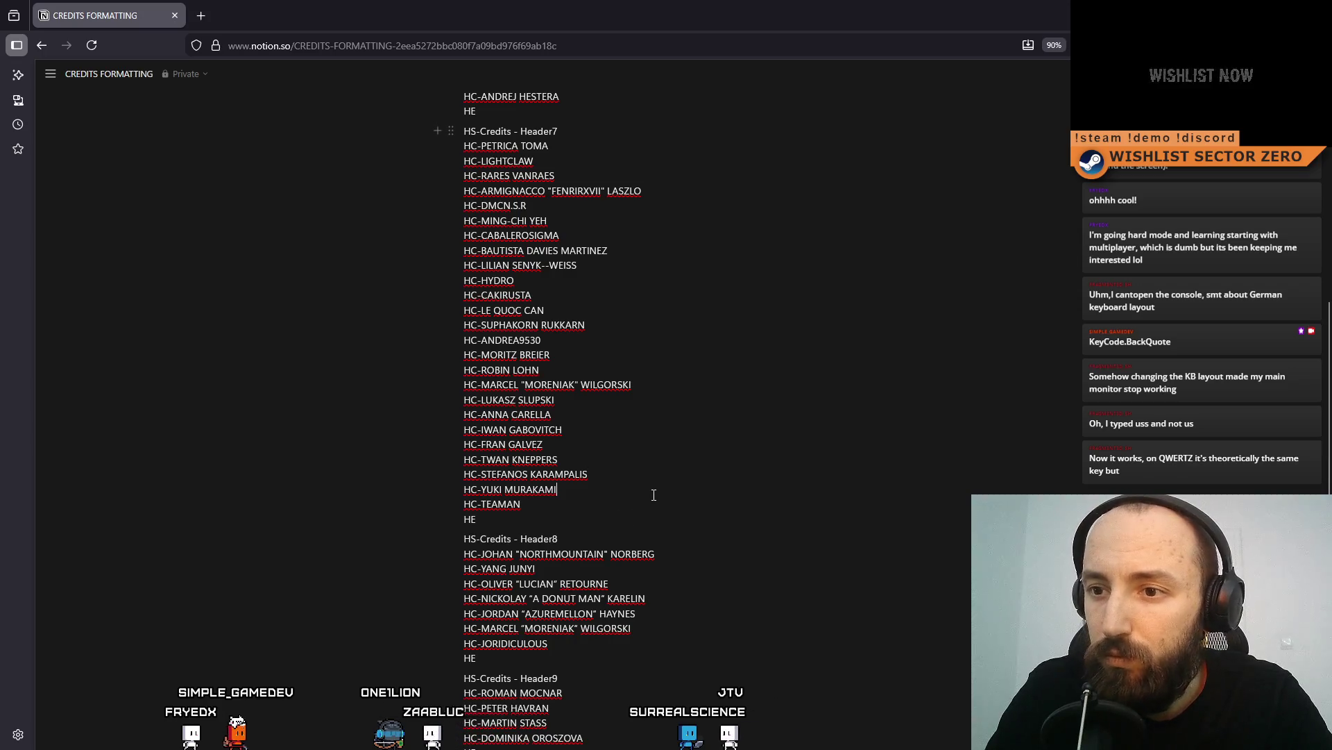
Step: Add a new HC- line with the next contributor's name after the last Header7 entry
key(Return)
key(BackSpace)
key(Down)
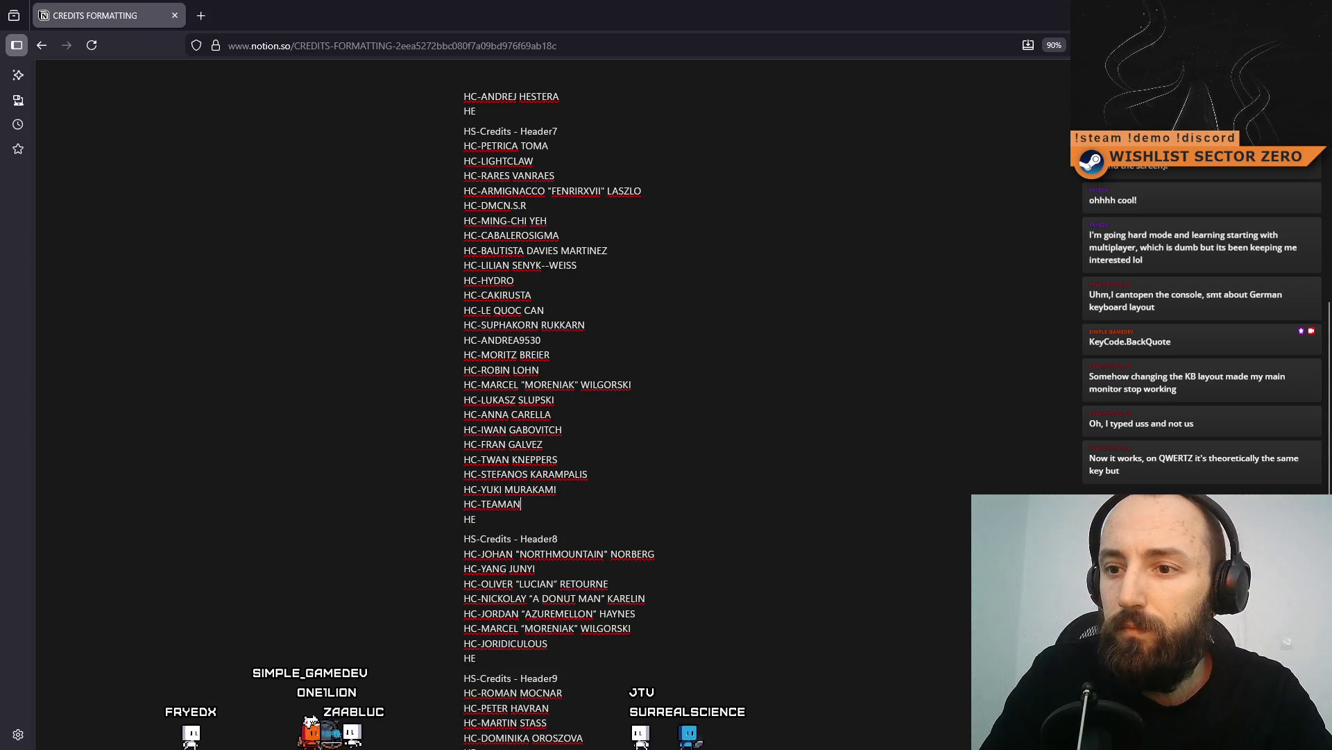
key(Return)
text(HC-)
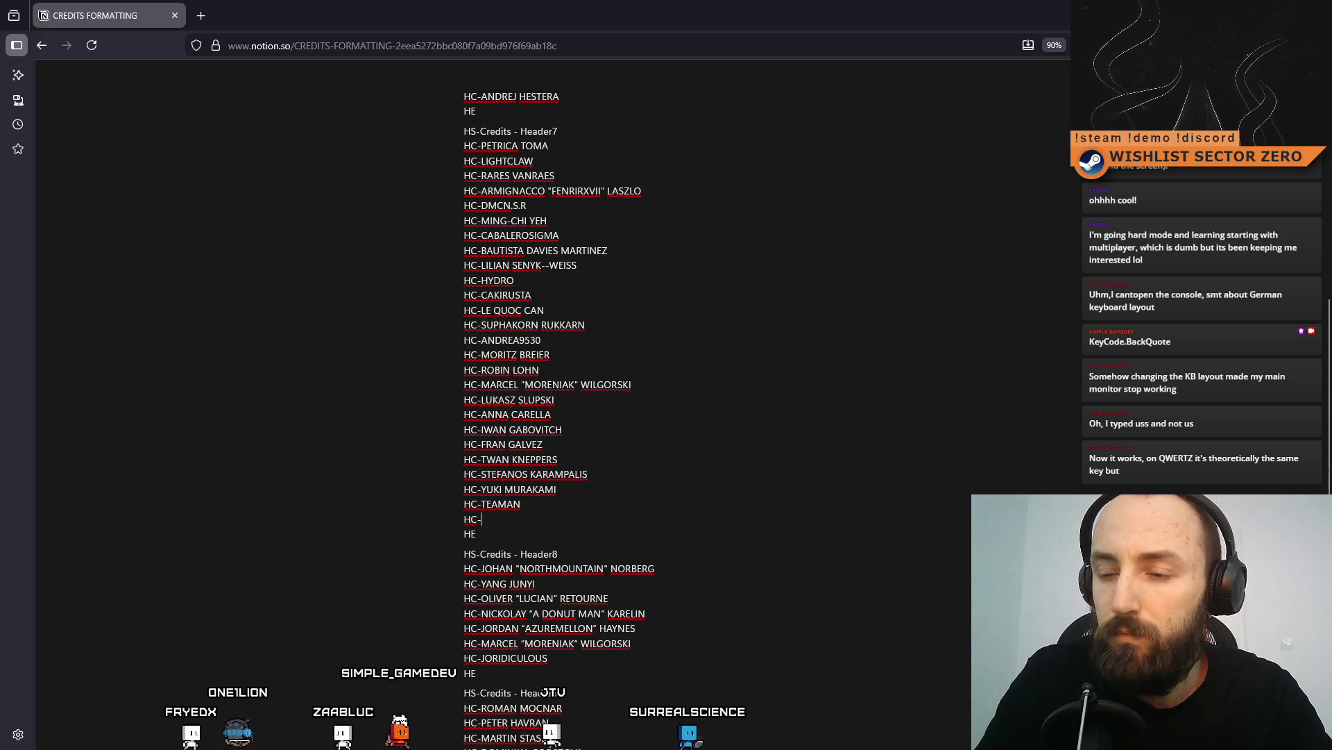
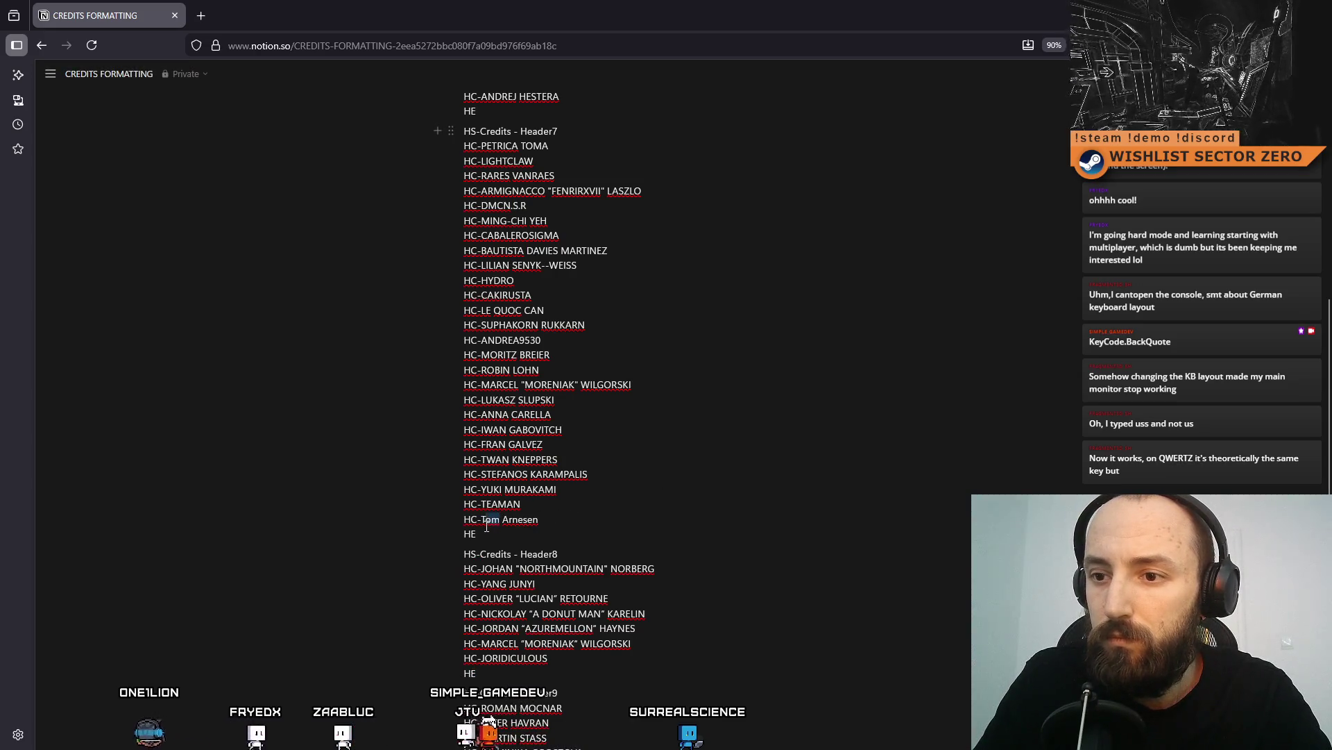
text(OM)
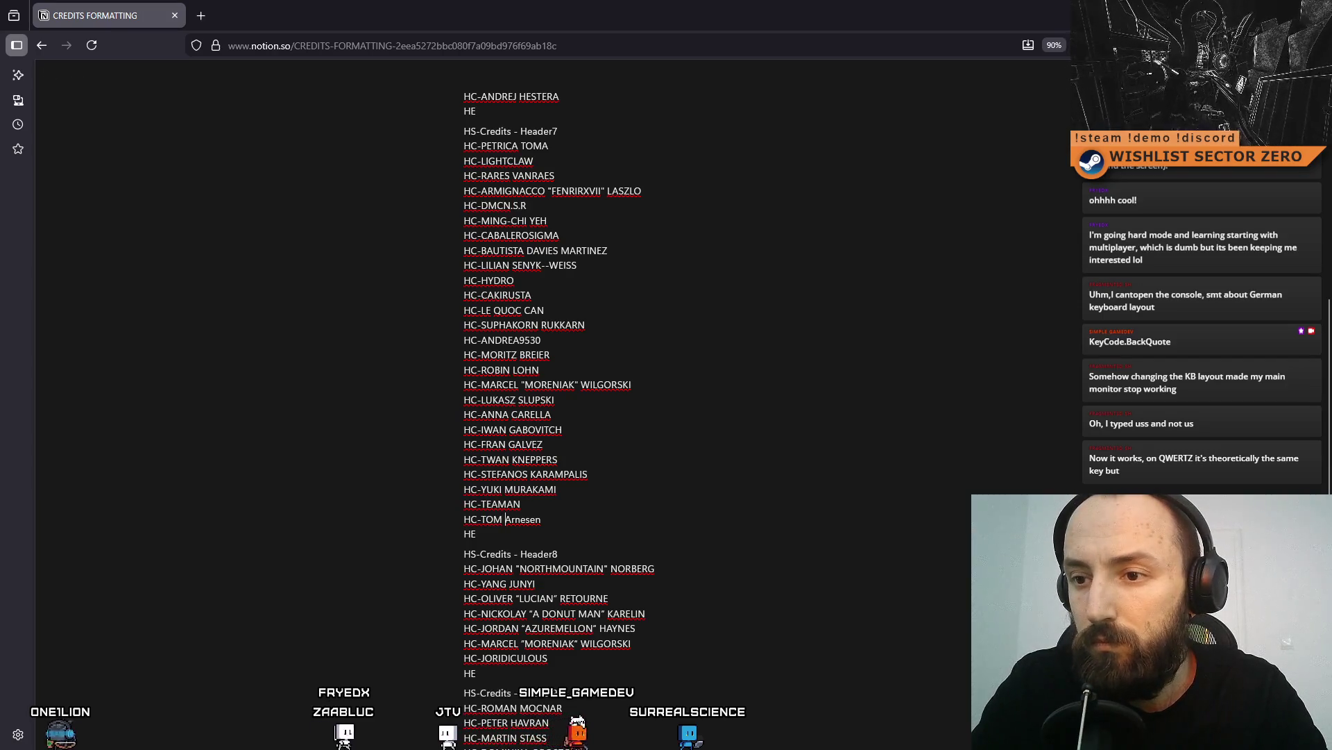
Step: Retype the surname in capitals and add an empty HC- line below it
key(shift+Right)
key(shift+Right)
key(shift+Right)
text(ARN)
key(shift+Right)
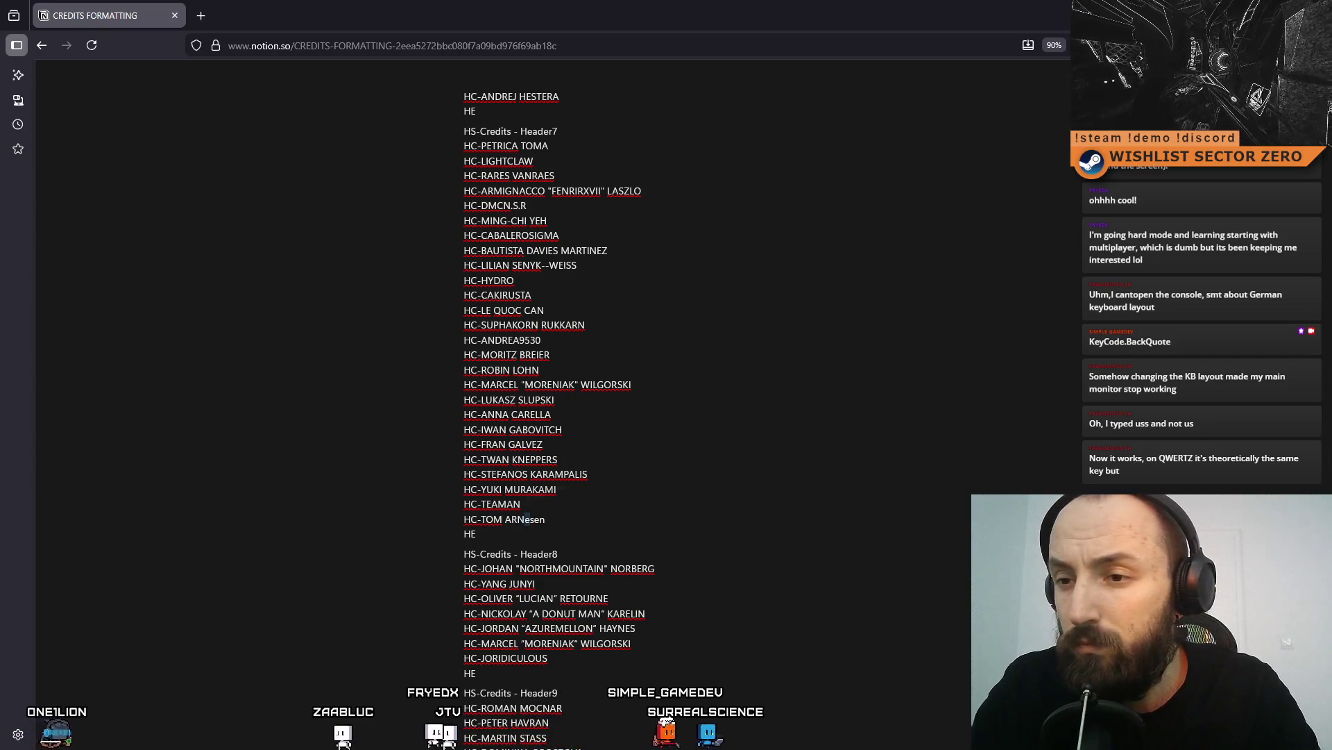
text(E)
key(shift+Right)
text(S)
key(shift+Right)
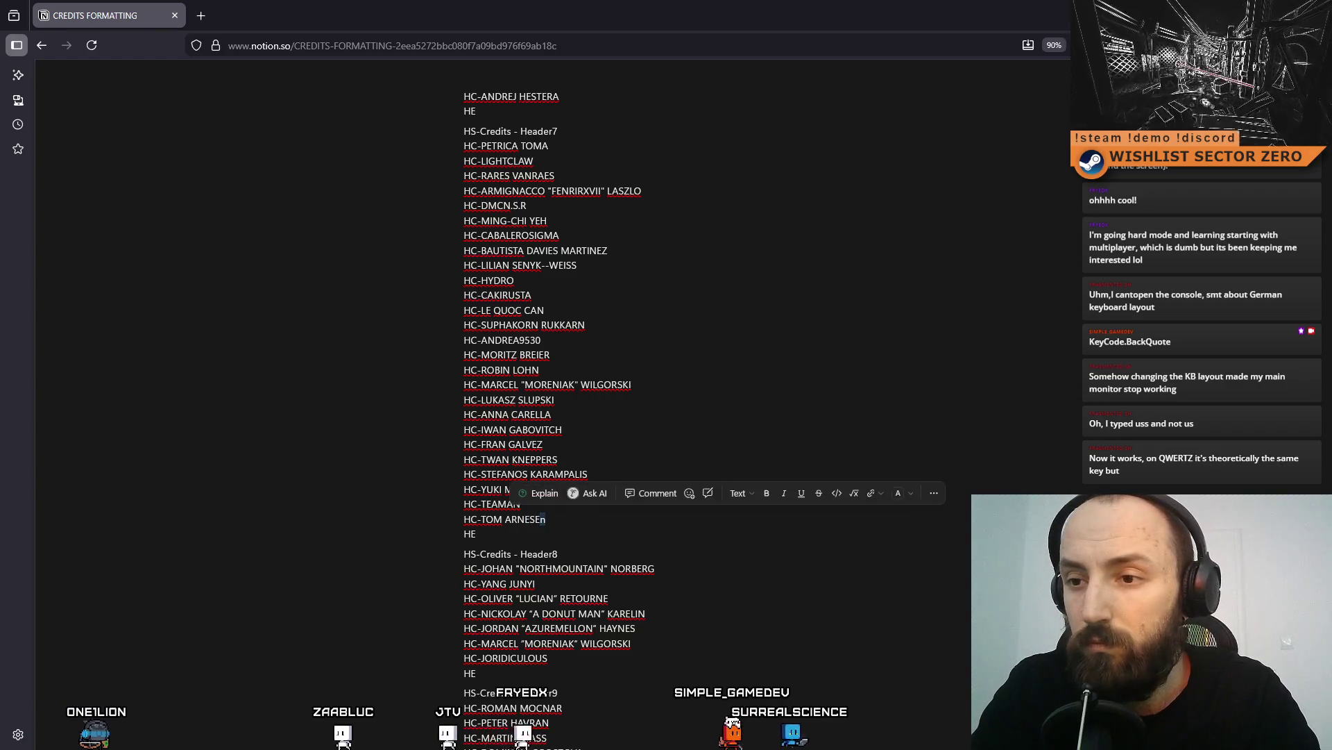
text(N)
key(Return)
text(HC-)
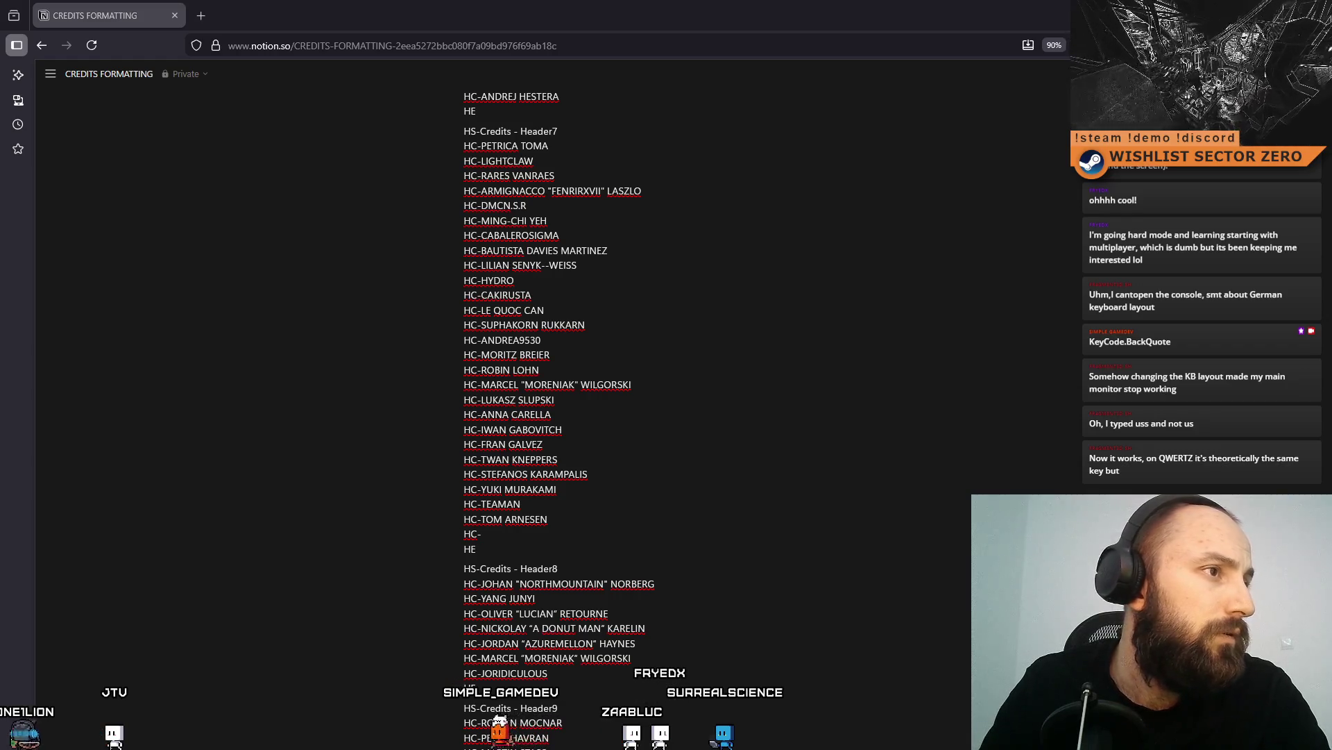
click(619, 540)
Step: Paste one contributor's name, type a second on the next line, and open another empty HC- line
key(ctrl+v)
key(Return)
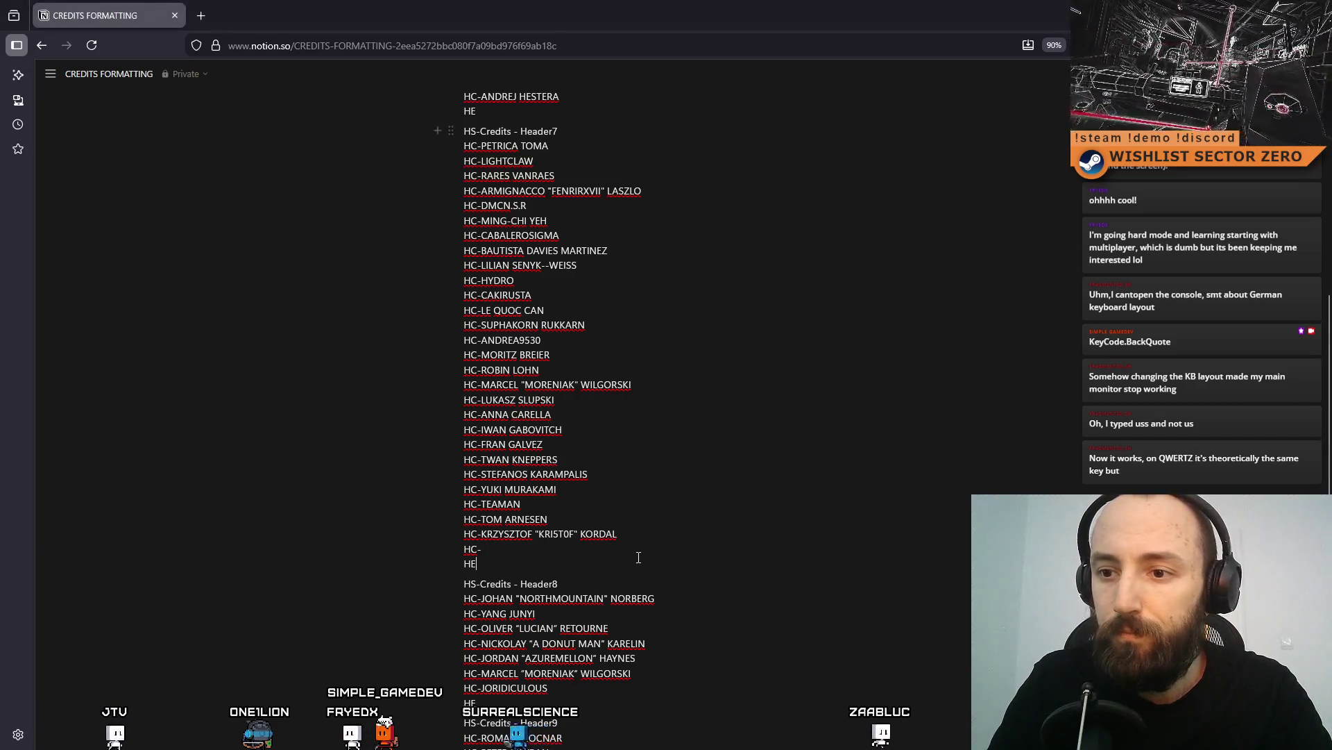
text(BOO)
key(BackSpace)
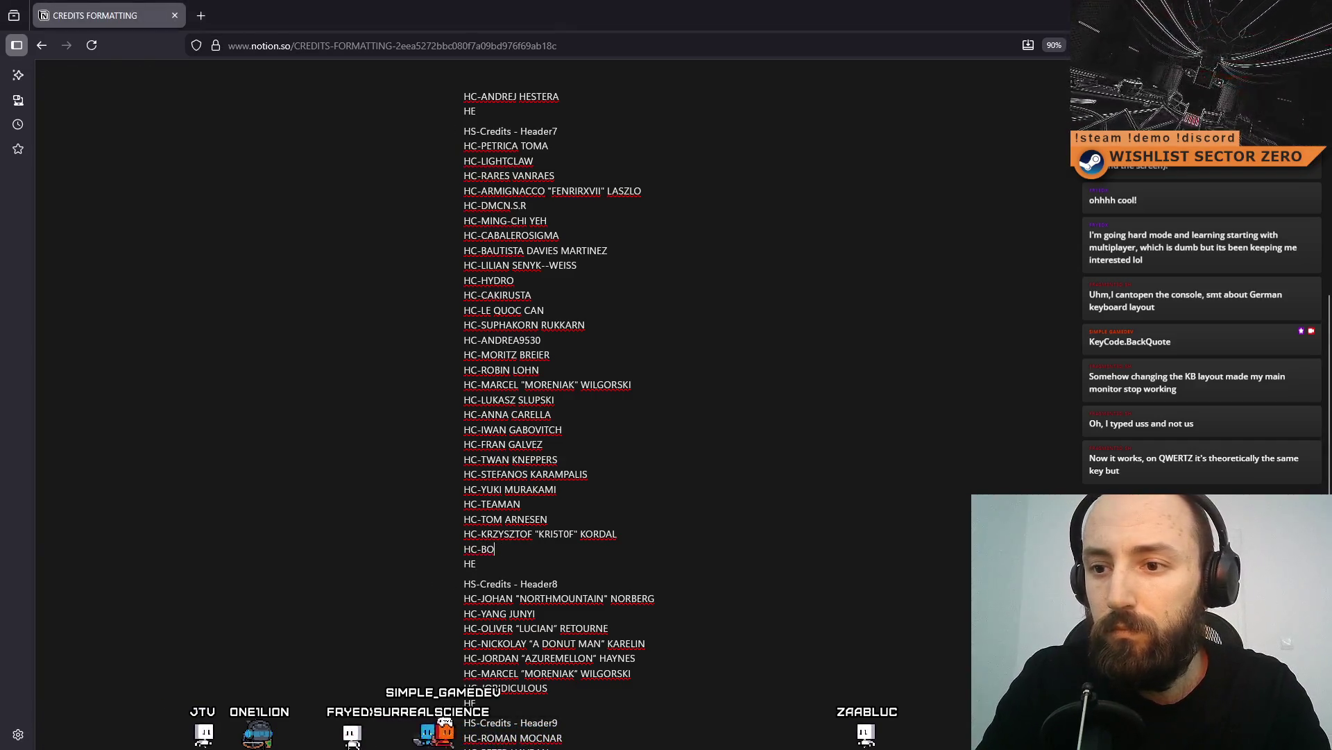
text(GO)
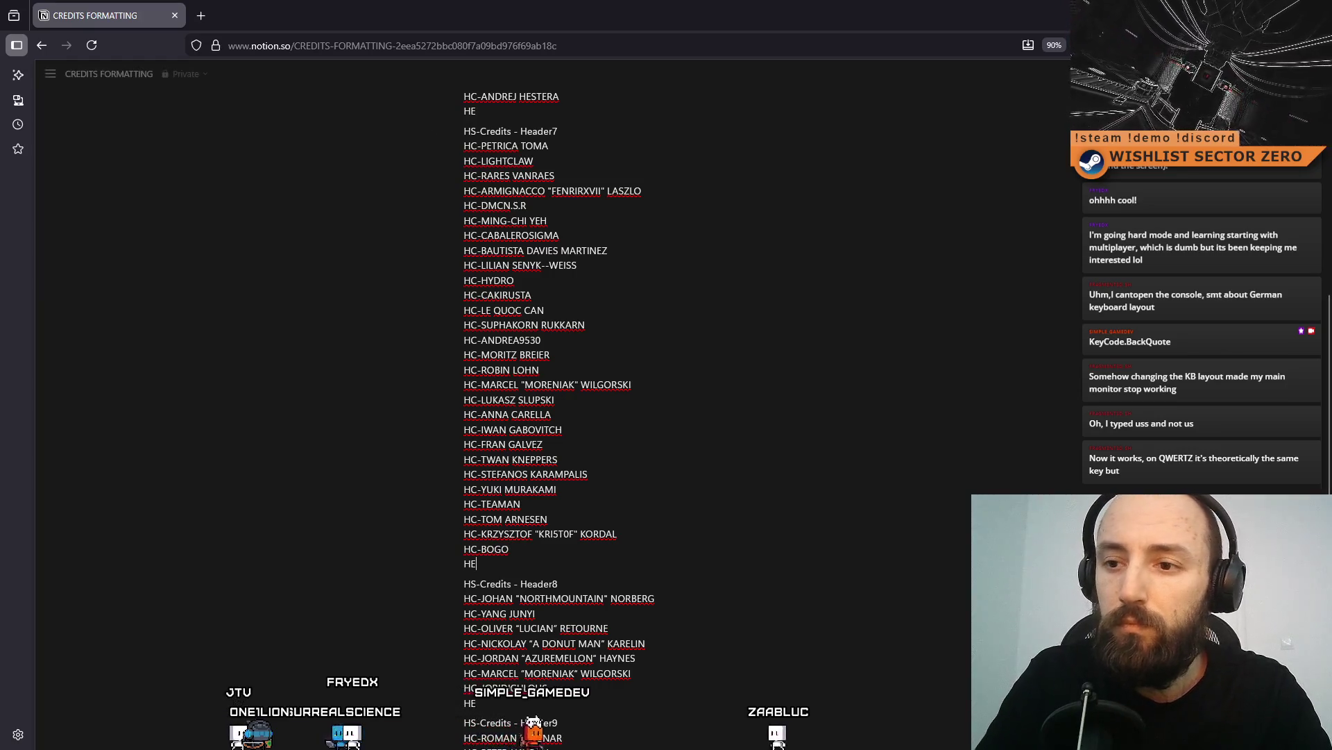
key(Return)
text(HC-)
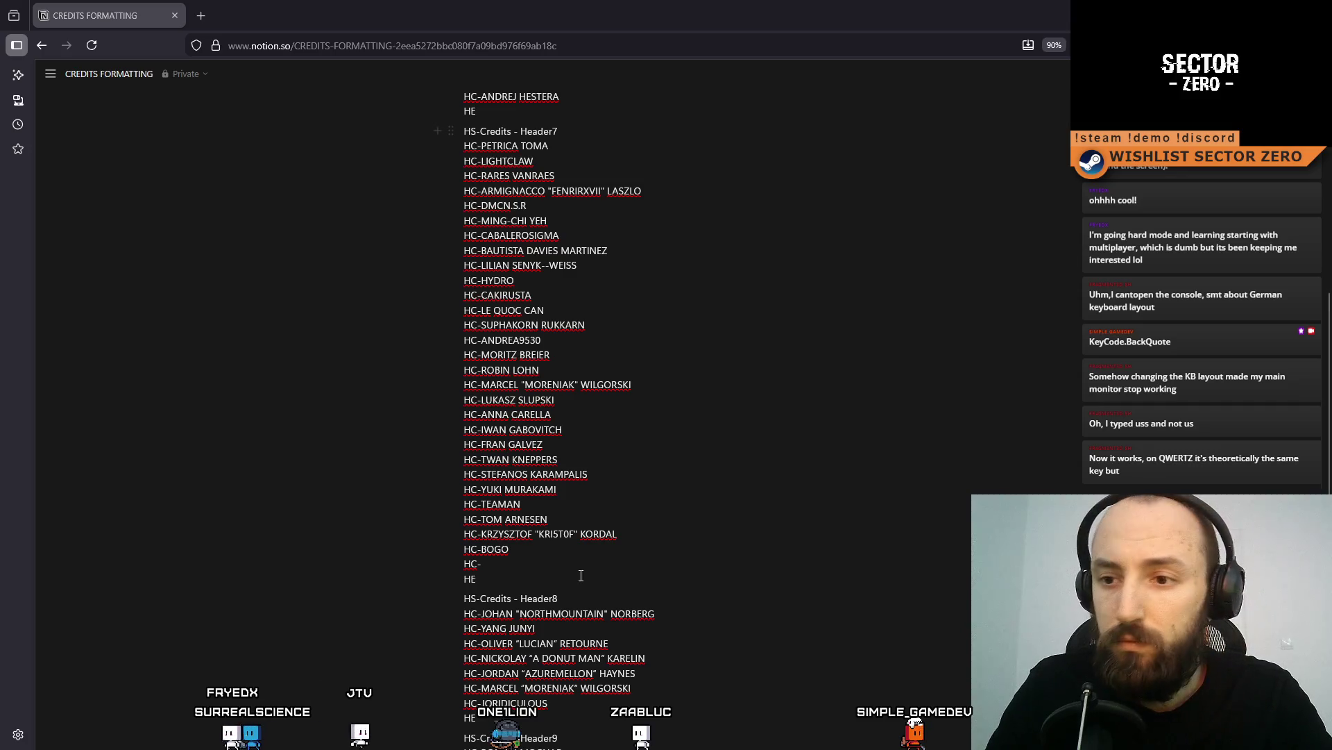
Step: Fill the empty HC- line with a contributor's name and begin the next line with HC
click(544, 566)
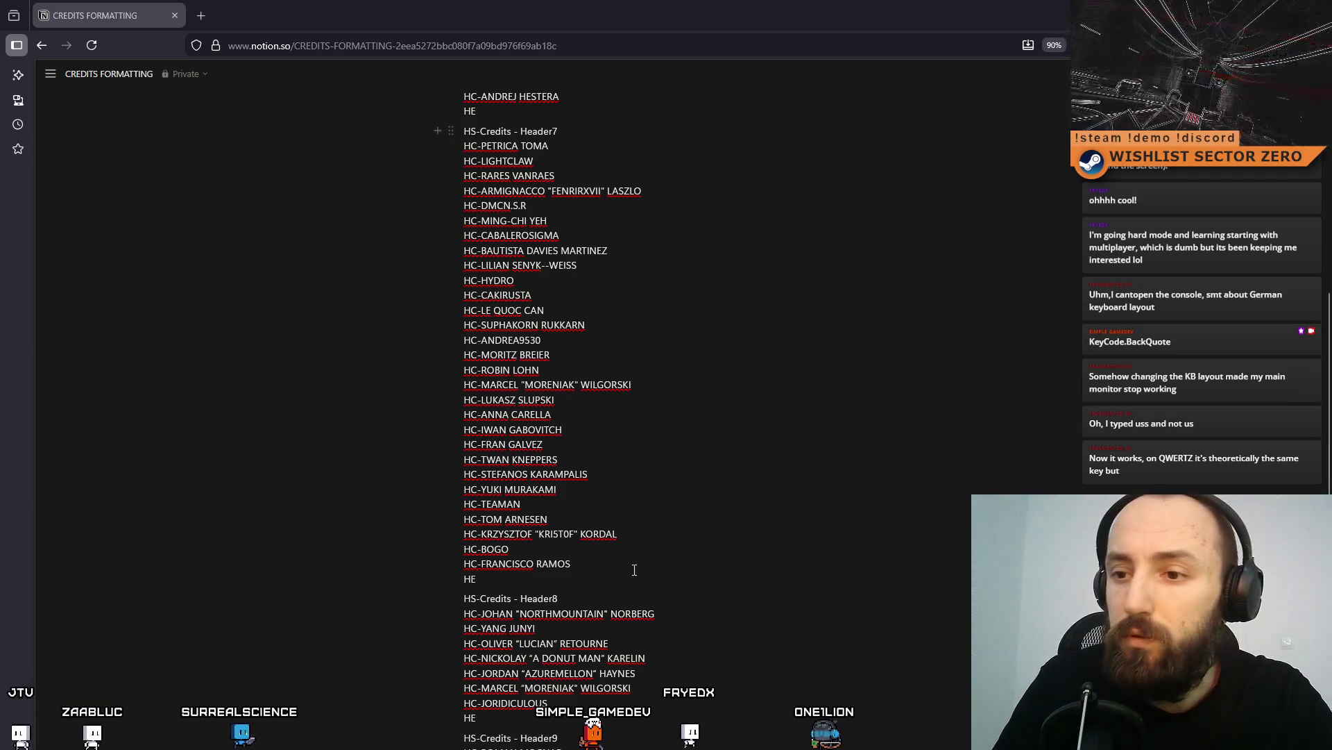
key(Return)
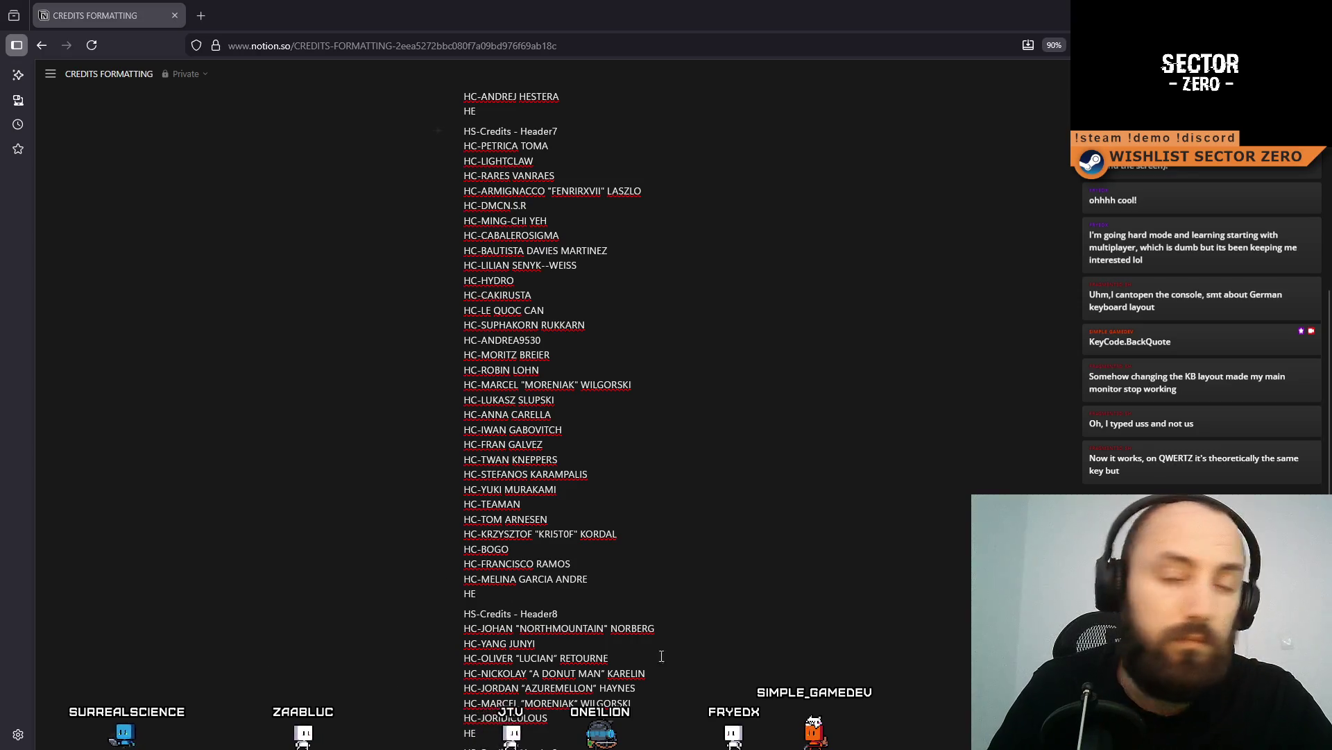
click(599, 579)
Step: Add another contributor's name on a new HC- line just above HE
key(Return)
text(HC)
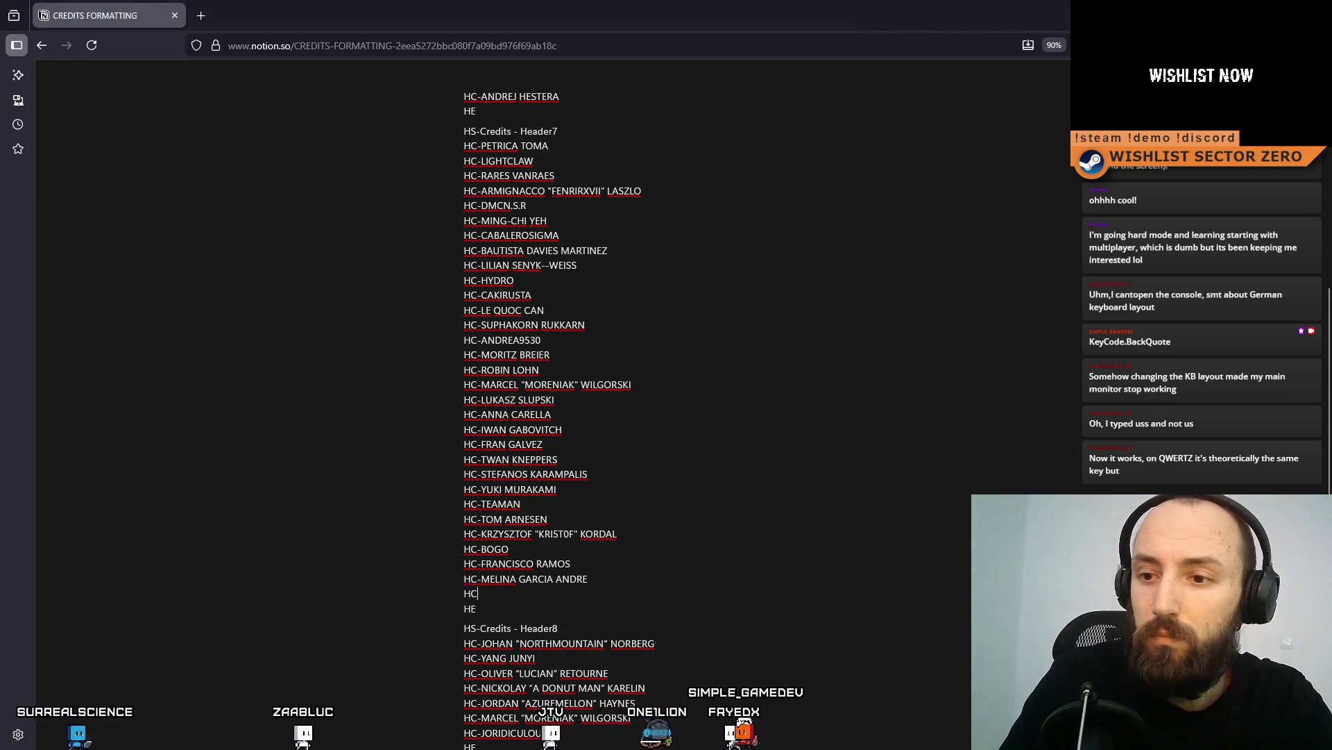
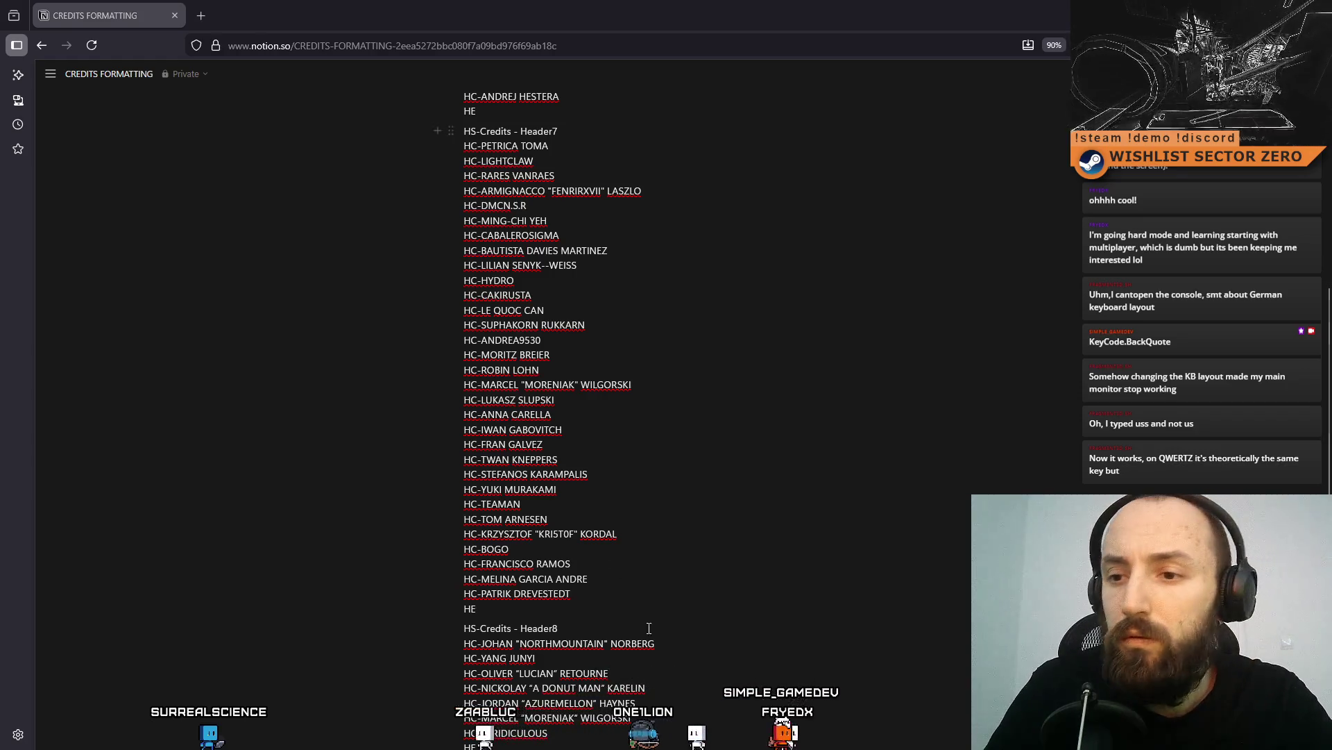
key(Return)
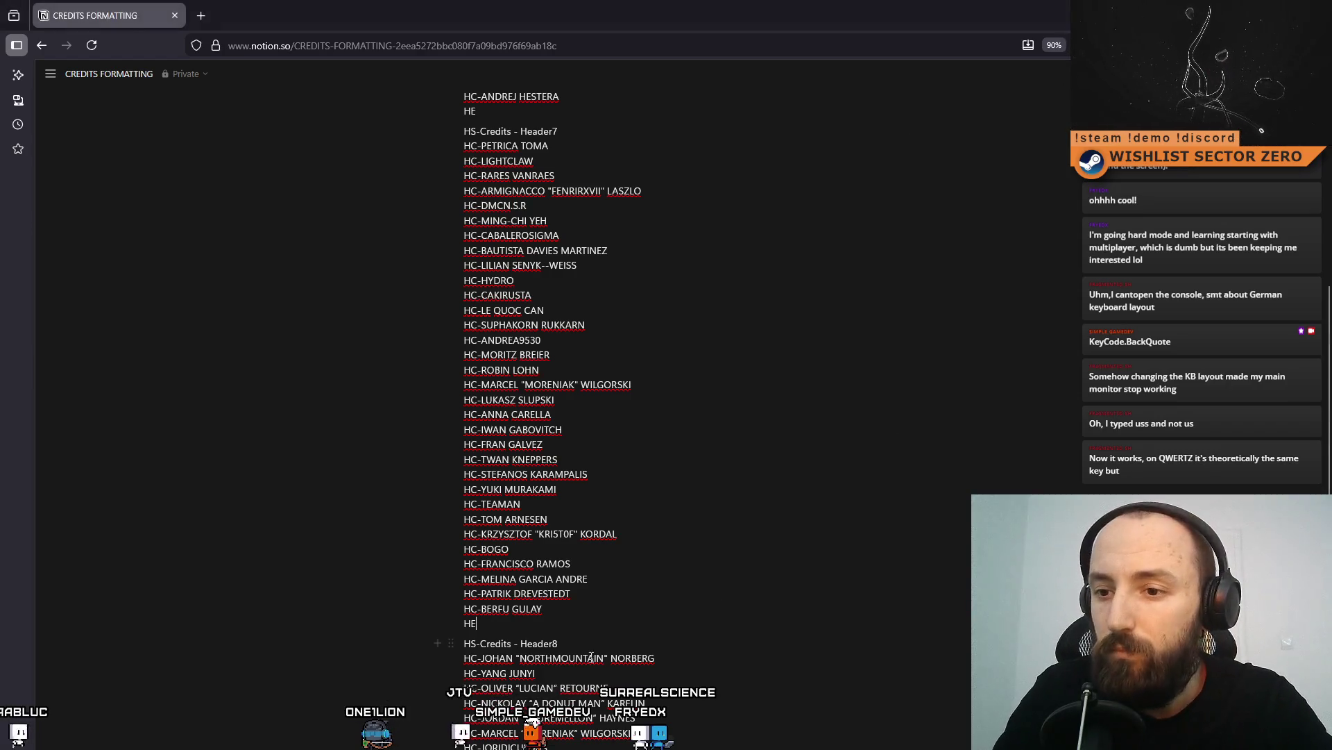
Step: Type the final contributor's HC- name and block-select all the newly added Header7 name lines
mouse_move(510, 601)
mouse_down()
mouse_move(489, 149)
mouse_move(489, 458)
mouse_move(488, 415)
mouse_move(467, 533)
mouse_move(469, 418)
mouse_up()
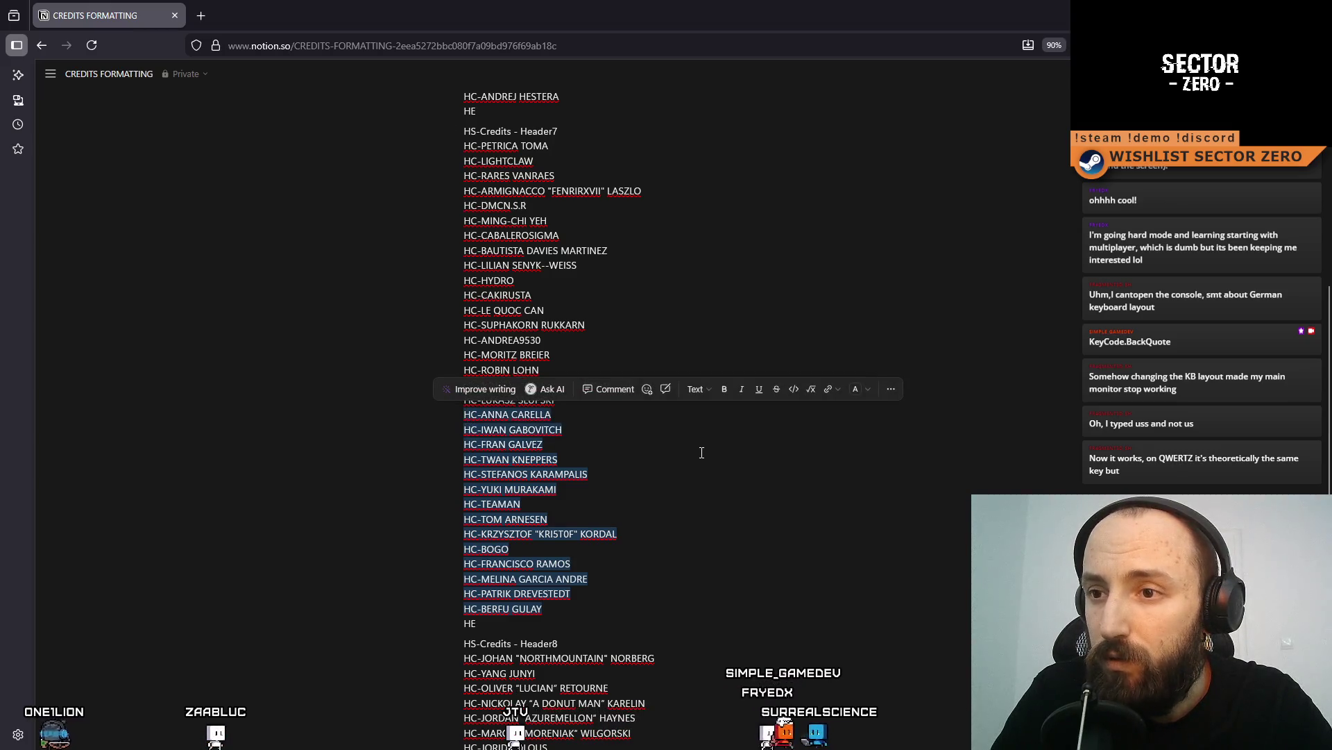
Step: Cut the final block of Header7 names and paste it at the end of the Header9 list
key(BackSpace)
key(BackSpace)
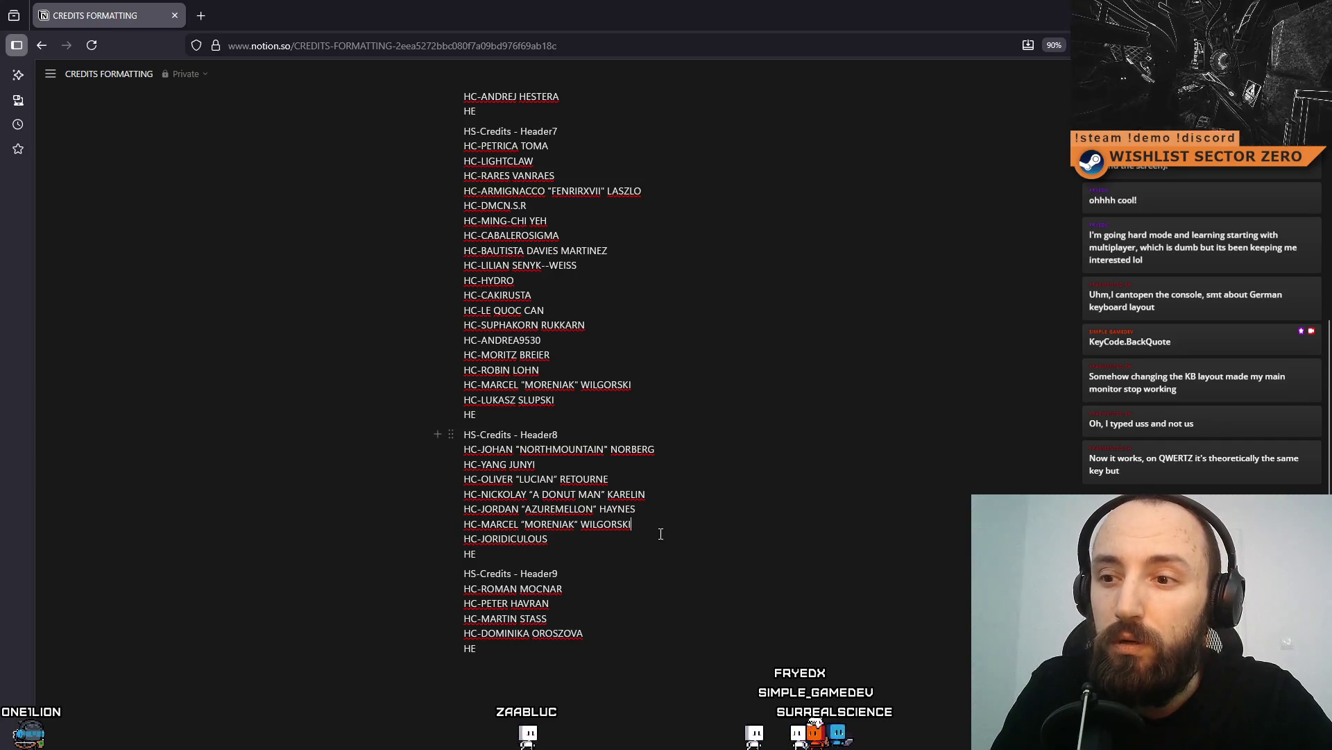
scroll(639, 573, down, 2)
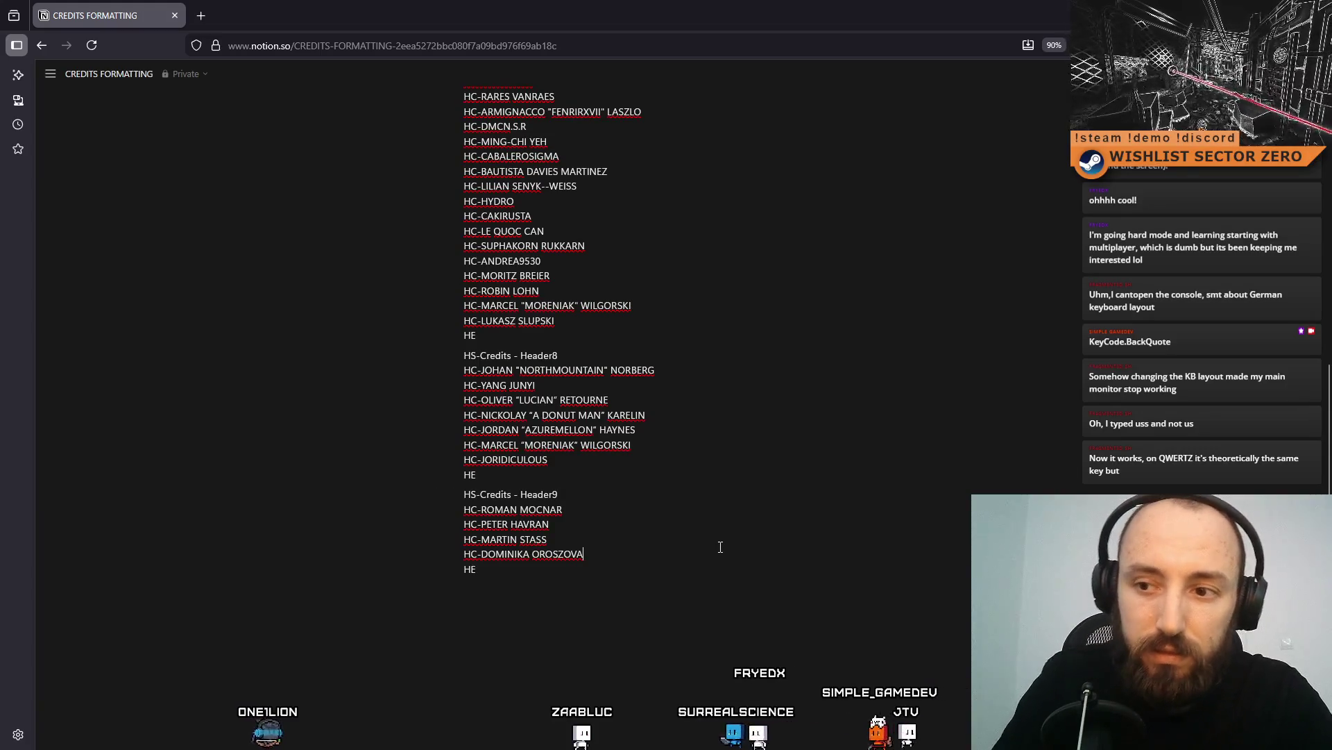
key(ctrl+v)
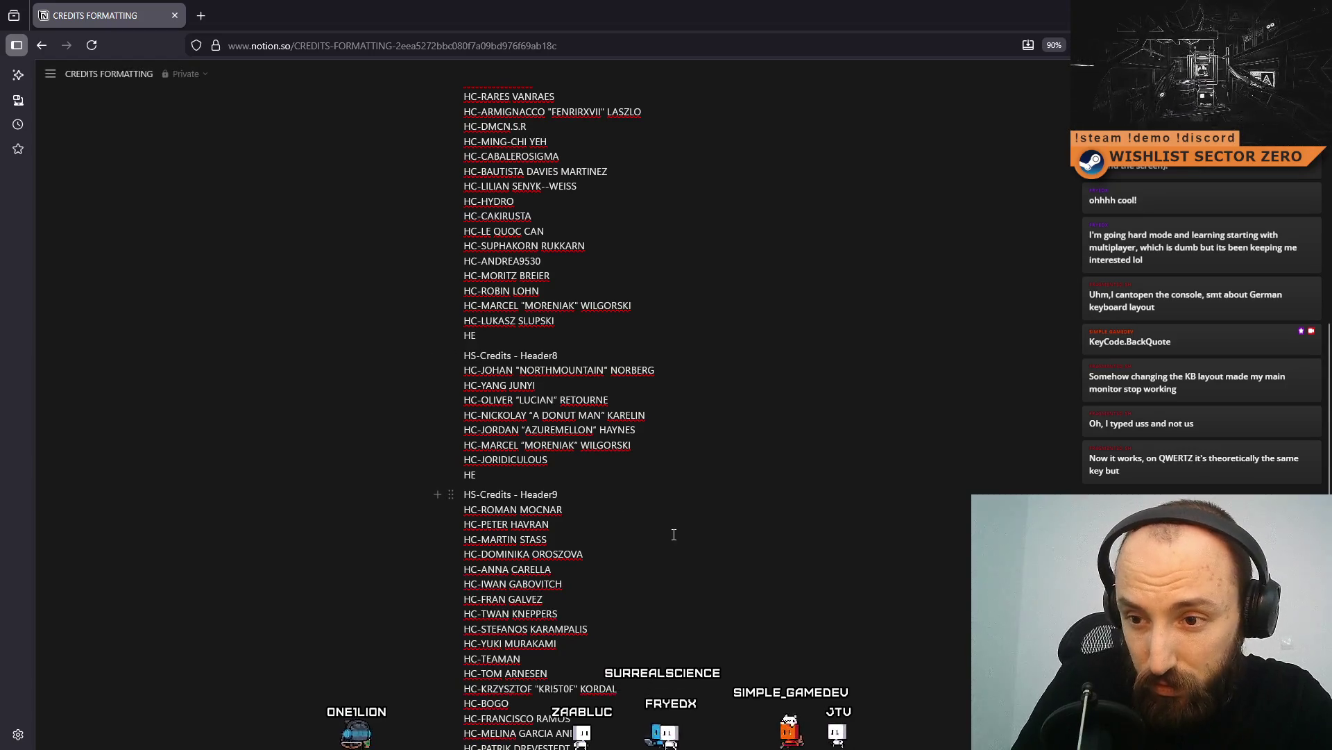
Step: Move two pasted names to directly after Header9's fourth name and remove the leftover blank line
scroll(642, 514, down, 6)
scroll(643, 515, up, 2)
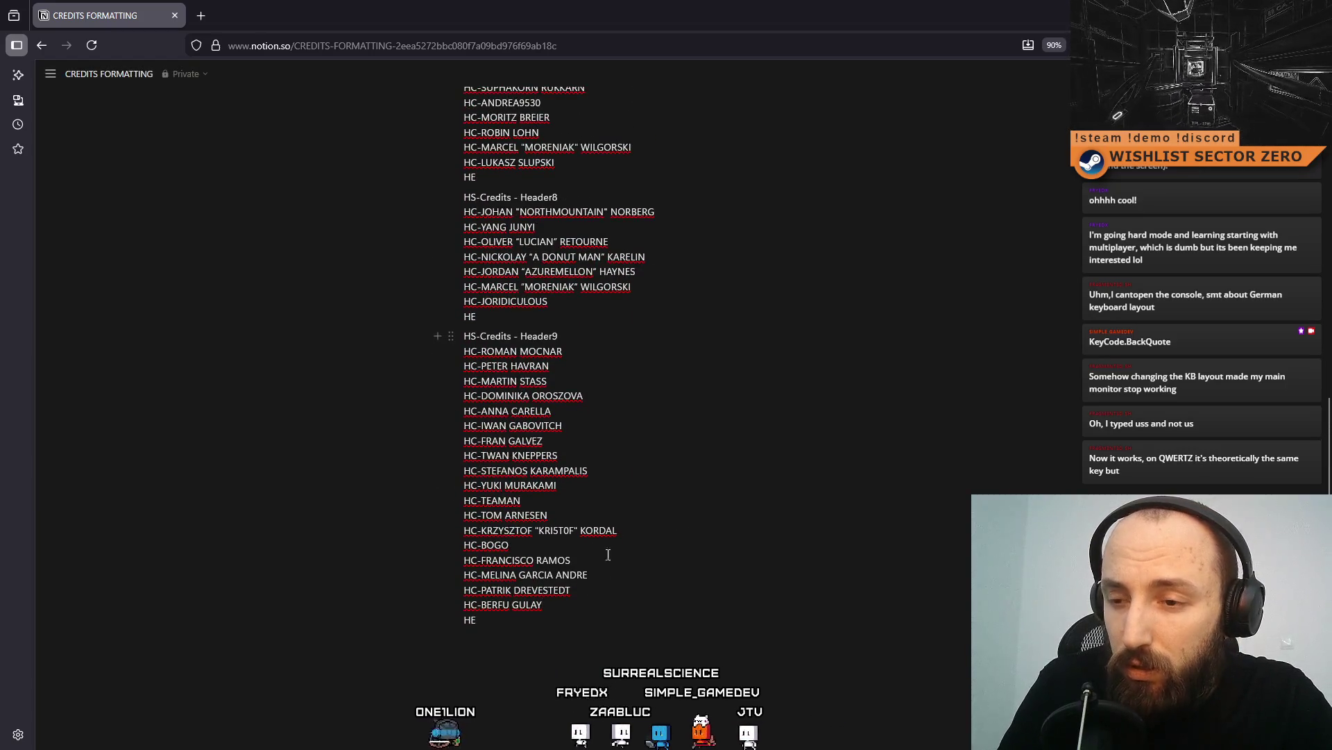
click(603, 598)
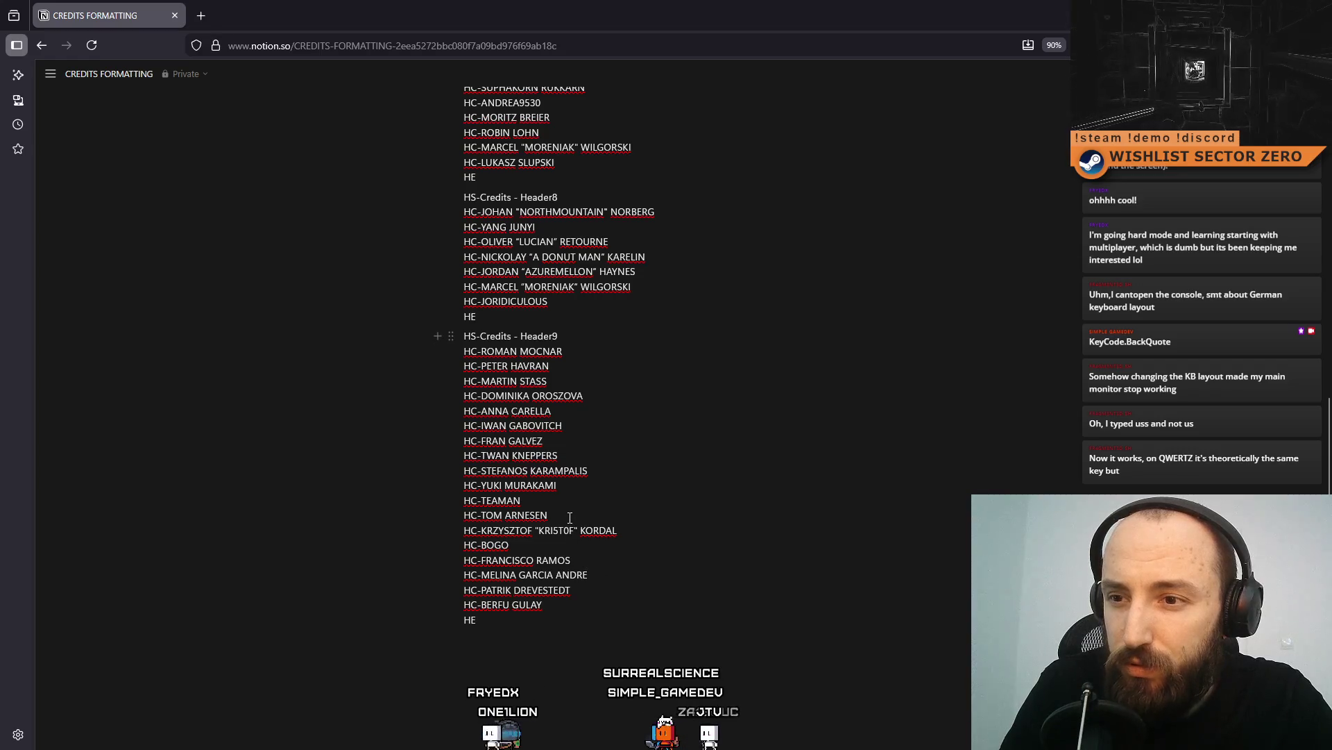
mouse_move(576, 493)
mouse_down()
mouse_move(454, 499)
mouse_move(465, 487)
mouse_up()
key(ctrl+c)
key(BackSpace)
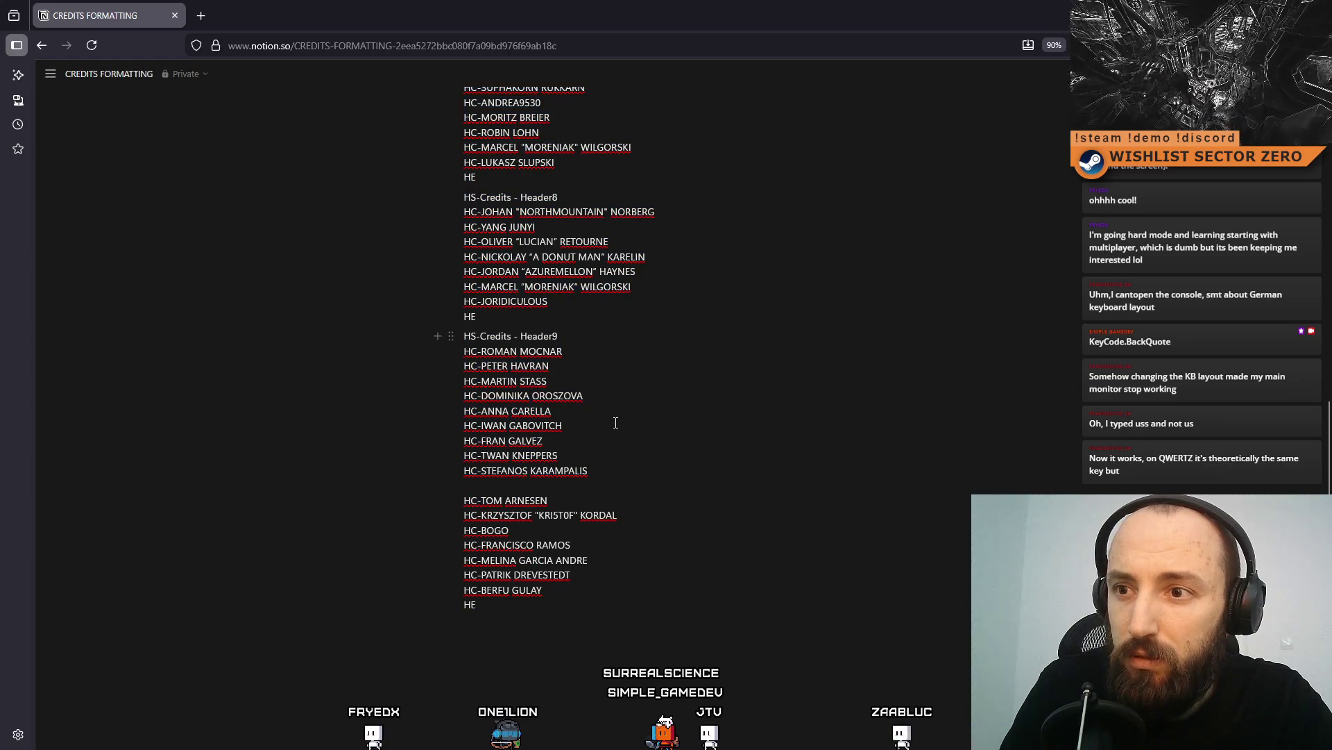
key(Return)
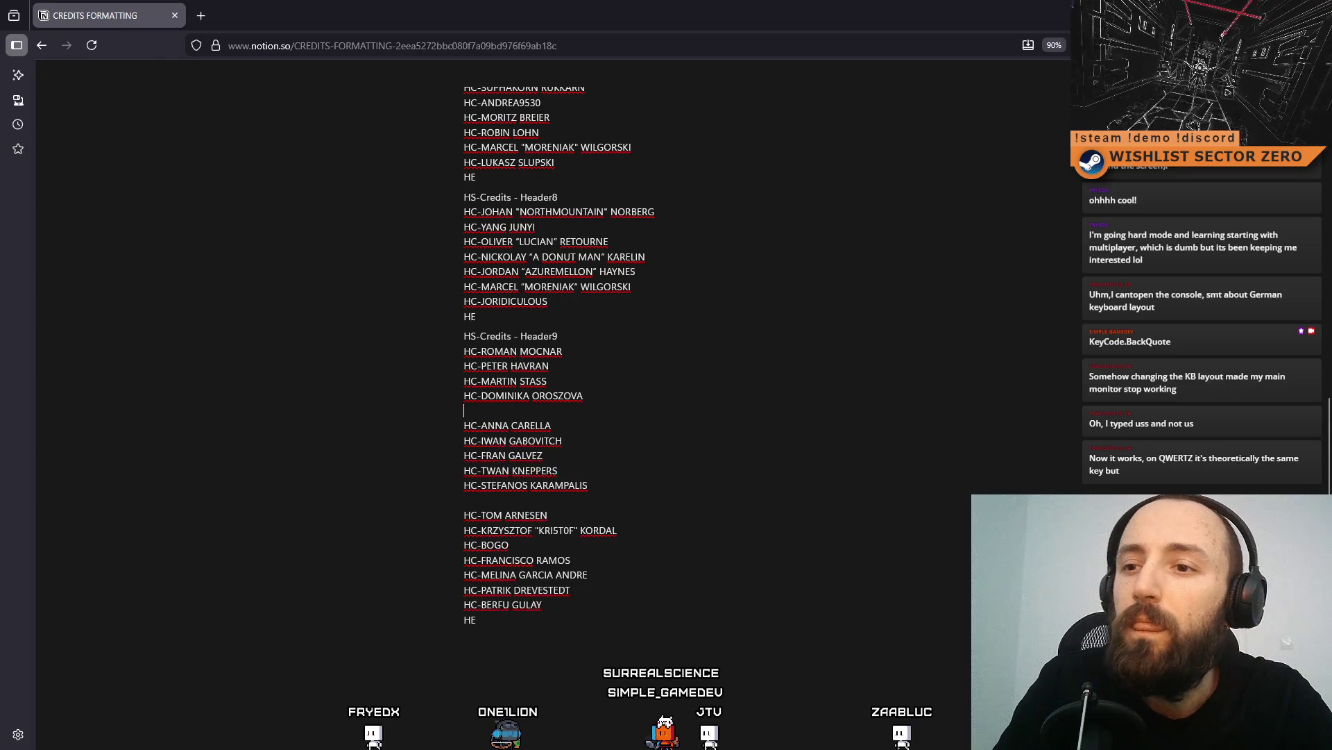
key(ctrl+v)
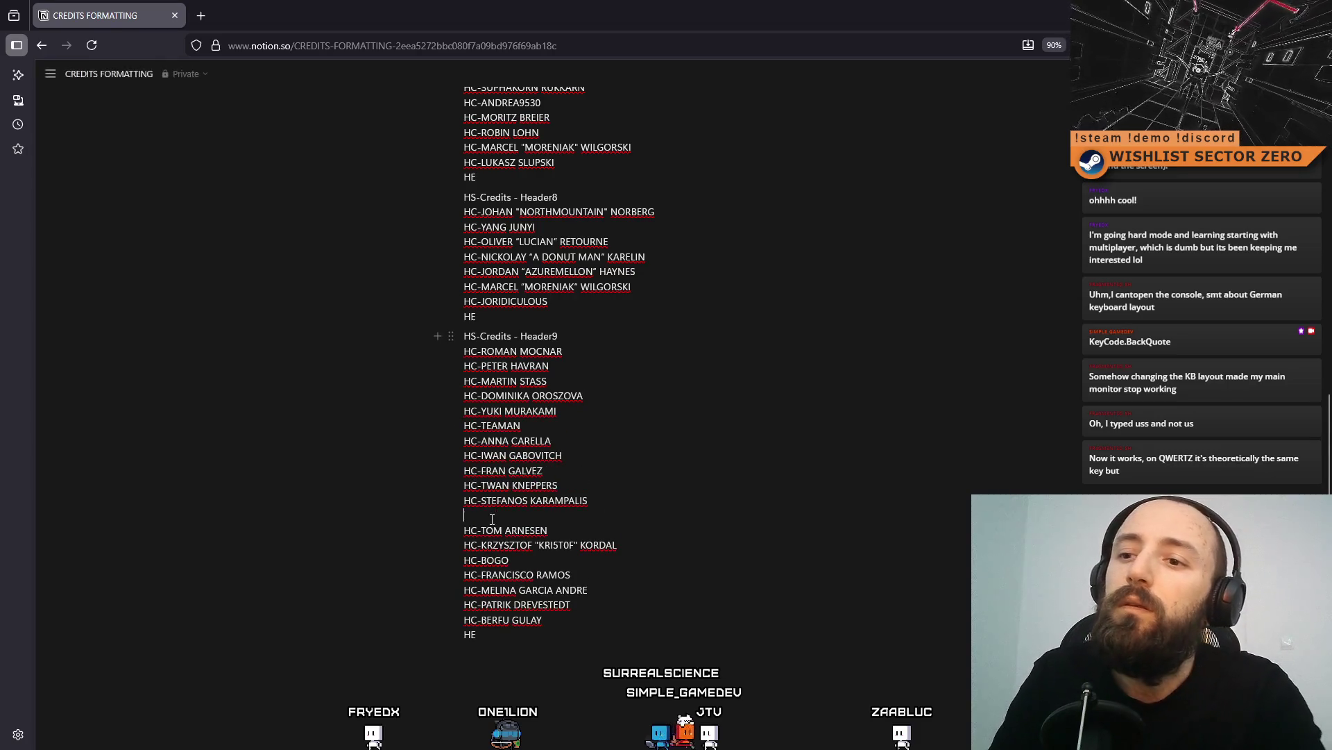
key(BackSpace)
Step: Clear the text selection and switch over to the Unity editor
mouse_move(486, 620)
mouse_down()
mouse_move(528, 555)
mouse_move(514, 347)
mouse_move(542, 416)
mouse_move(500, 132)
mouse_move(468, 210)
mouse_up()
scroll(542, 416, up, 2)
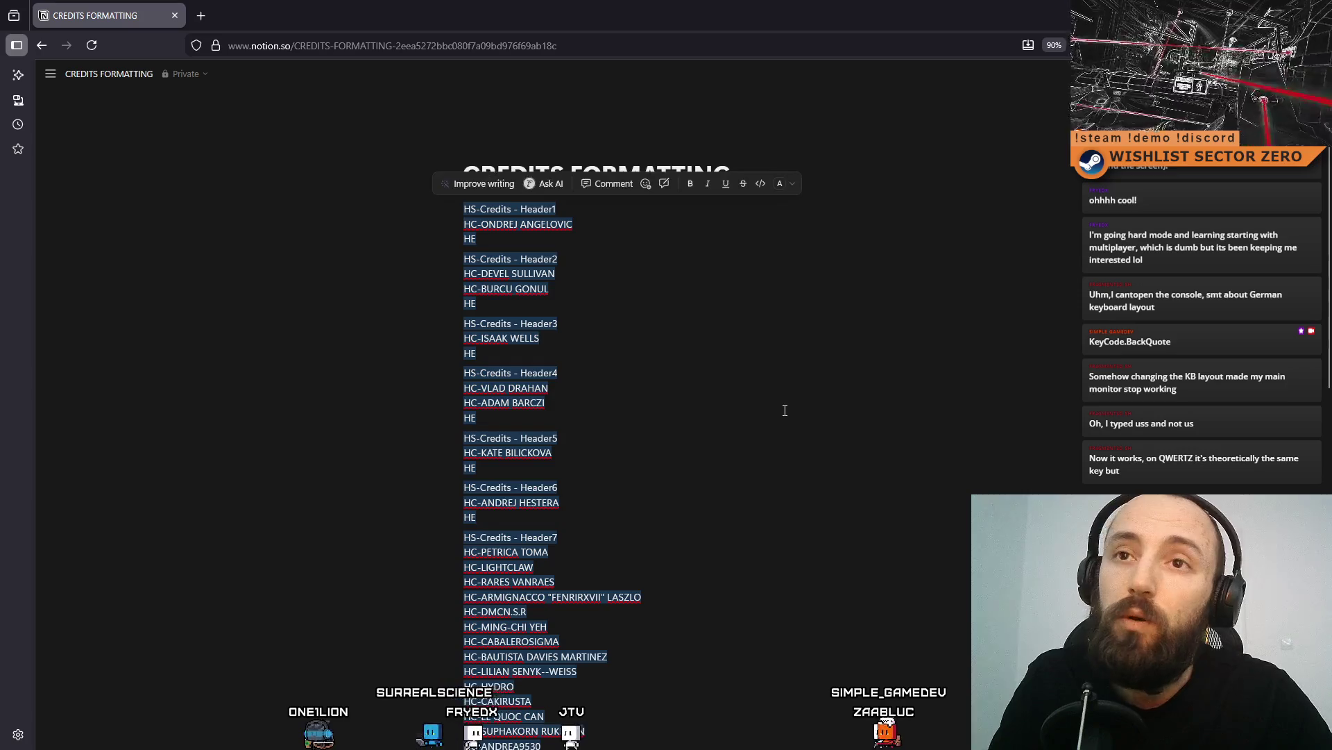
click(783, 407)
key(alt+Tab)
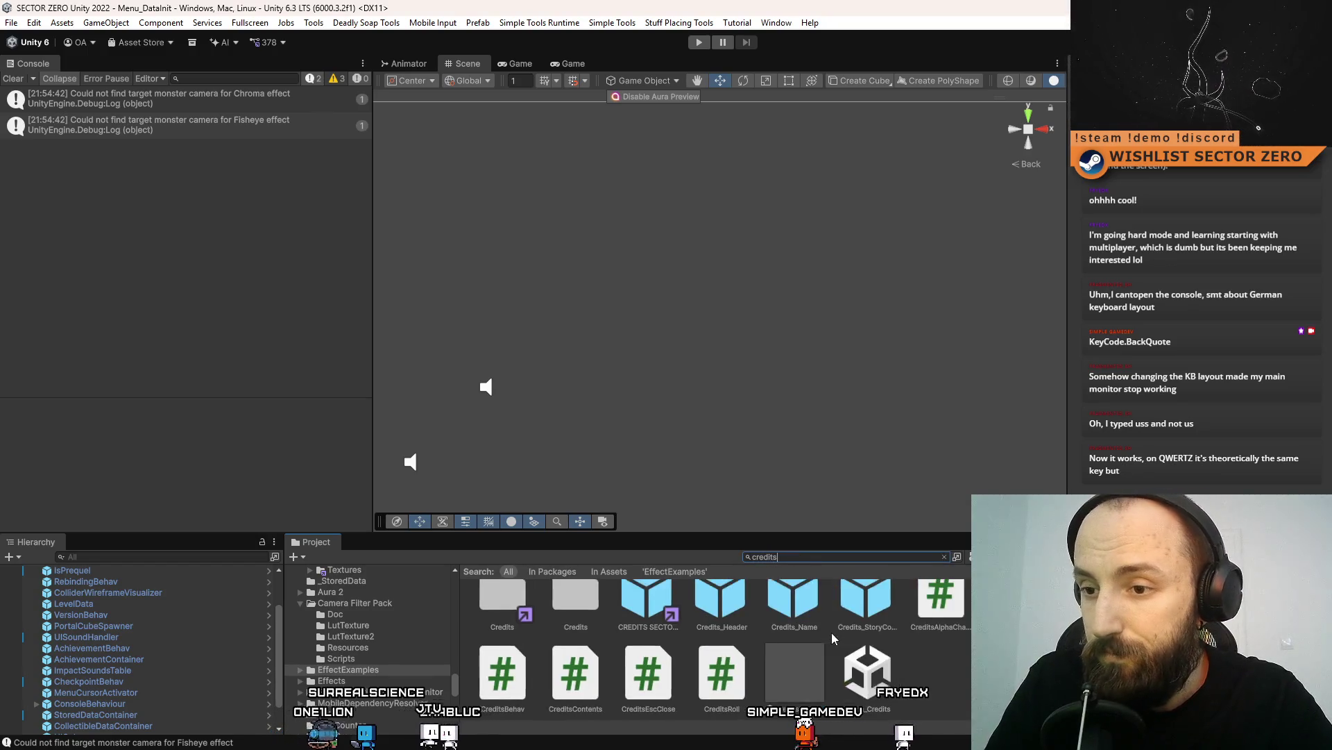
Step: Open the CREDITS SECTOR ZERO scene from the search results and start it in play mode
scroll(831, 637, down, 3)
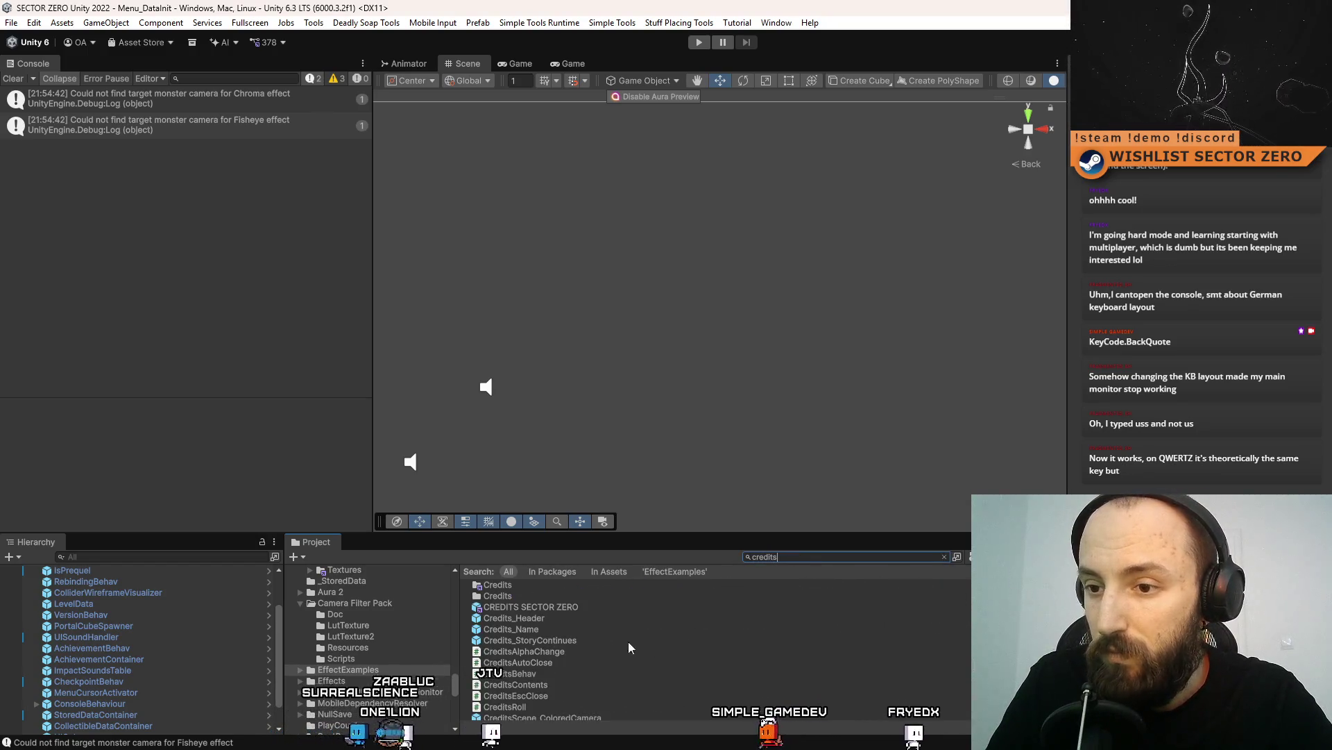
double_click(602, 607)
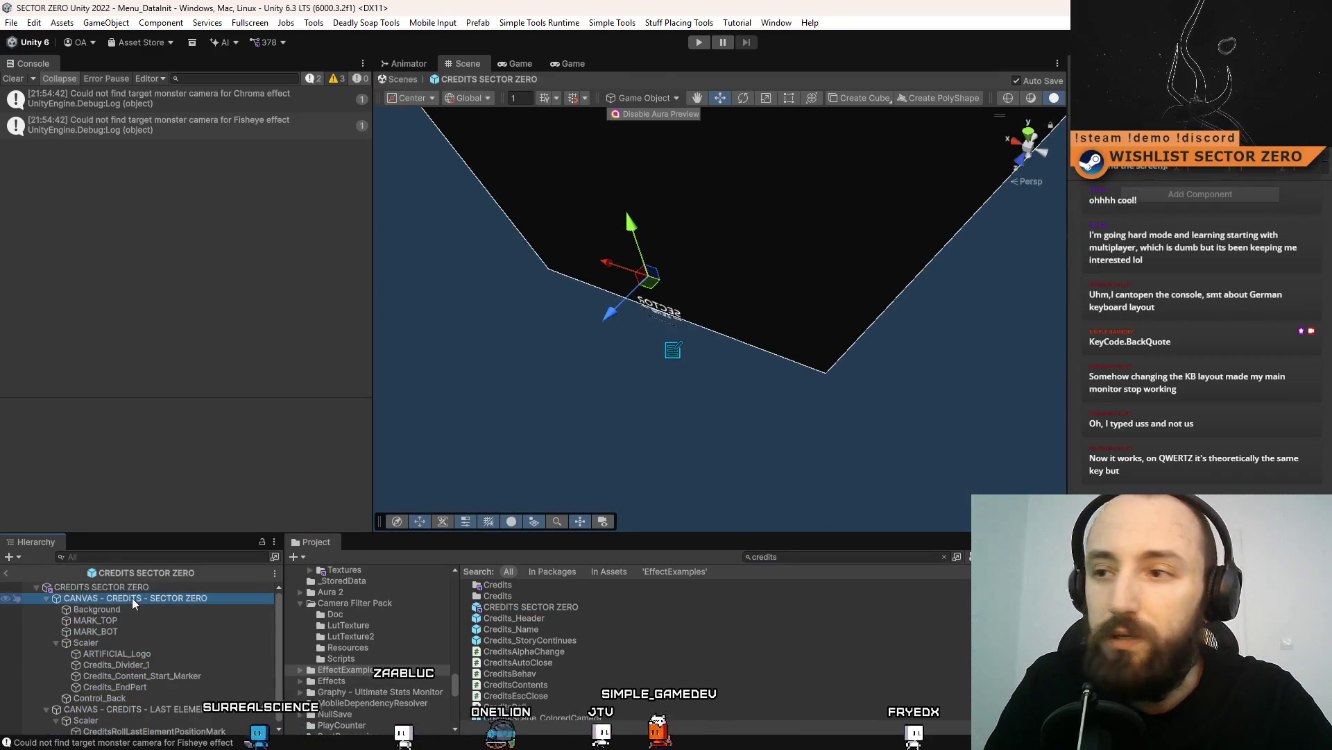
click(132, 598)
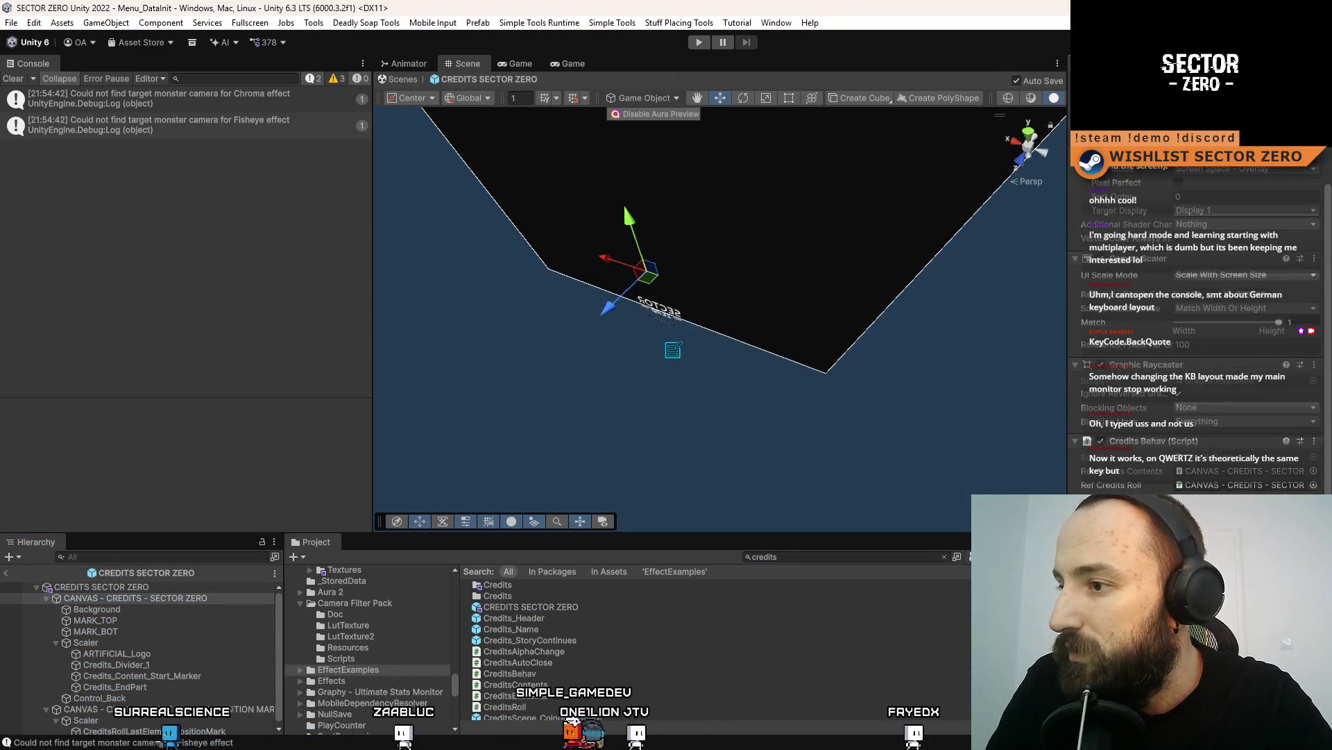
click(712, 410)
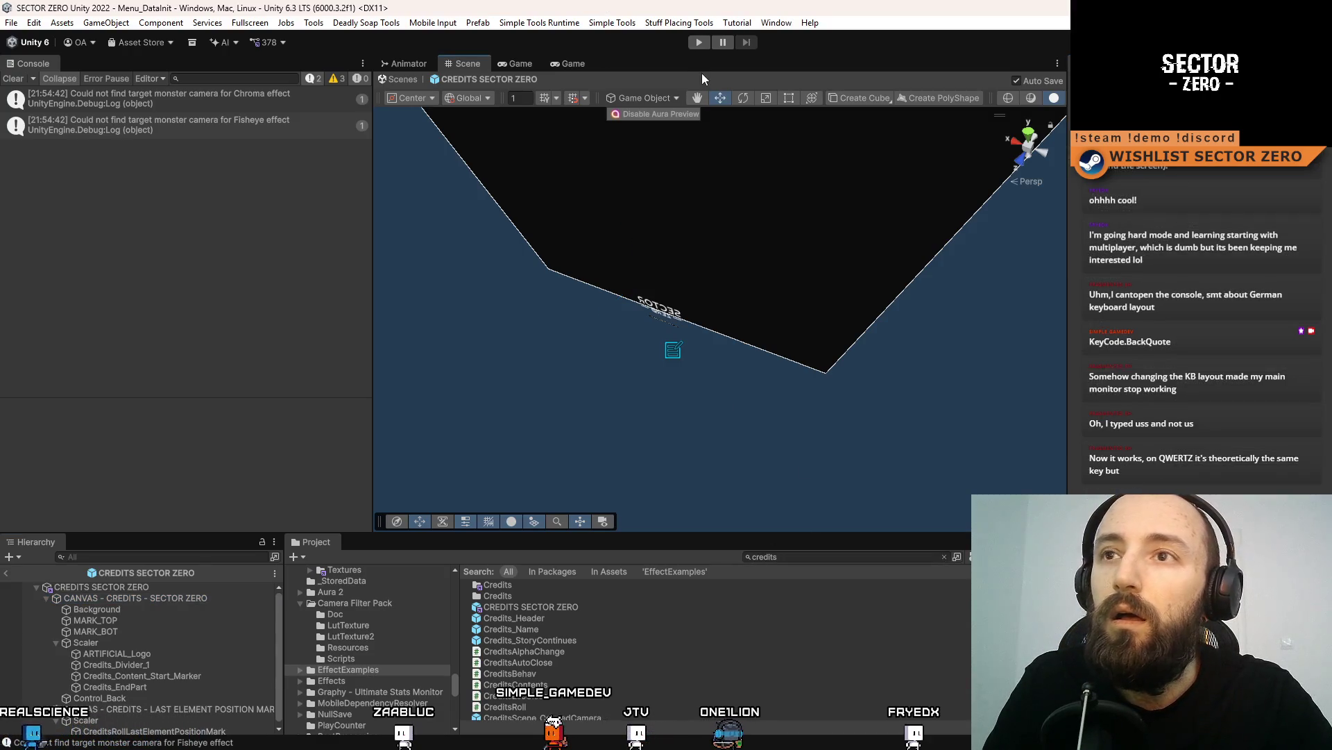
click(699, 41)
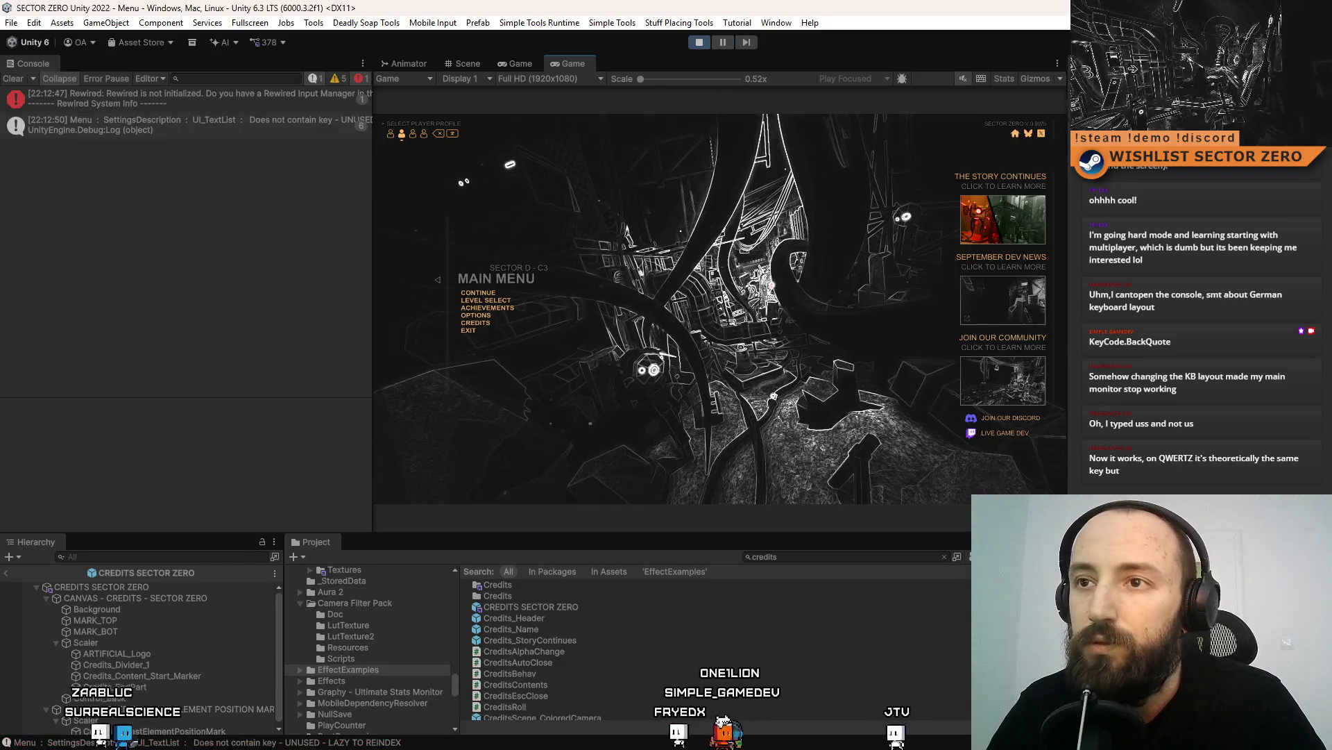
Step: Clear the Console, watch the credits roll in a maximized Game view, then stop play mode
click(17, 79)
double_click(573, 64)
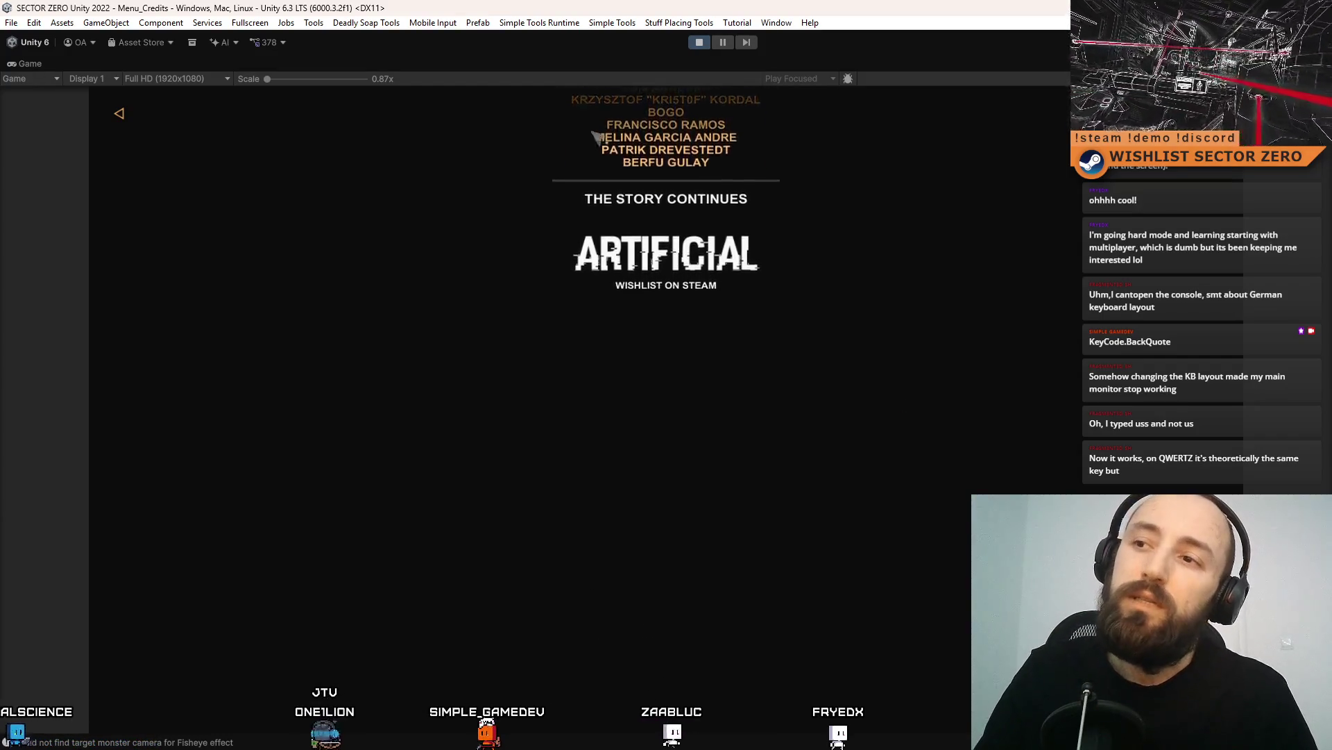
click(705, 41)
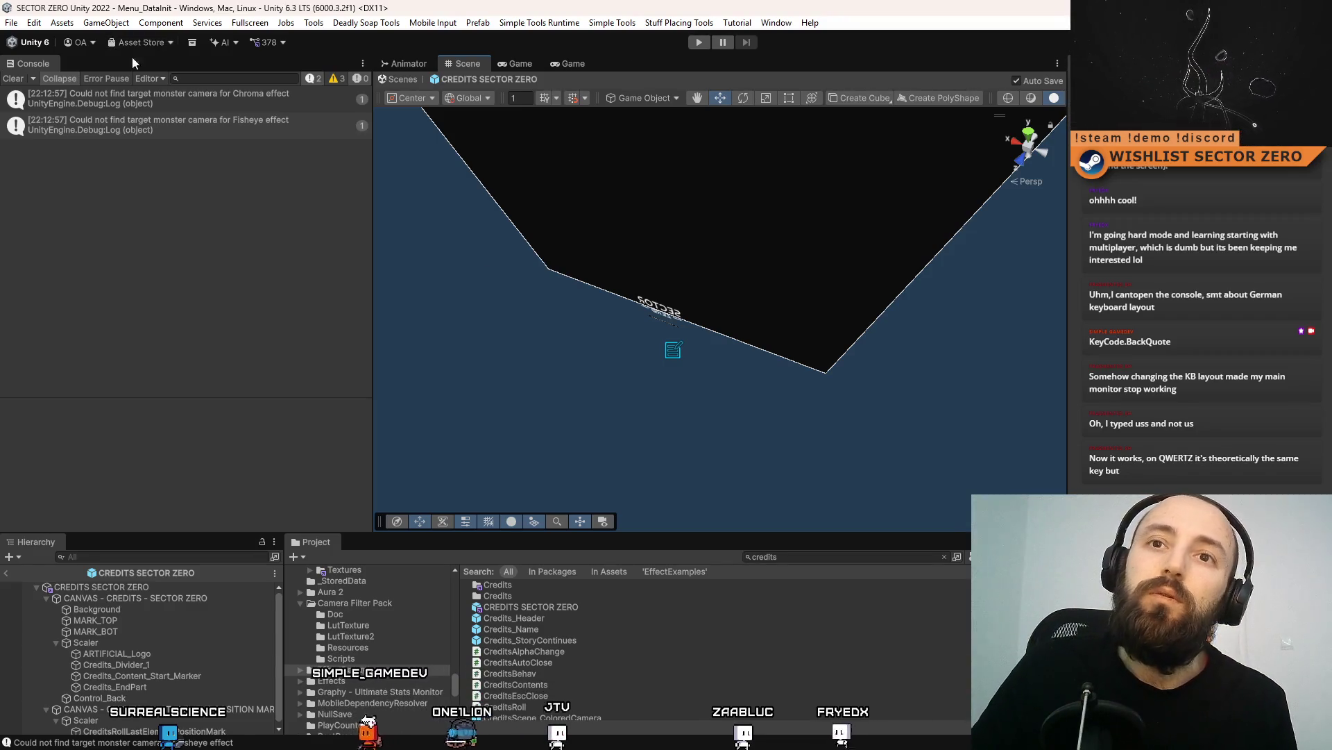
Step: Clear the Console and reopen SECTOR ZERO Unity 2022 from Unity Hub's Projects list
click(15, 78)
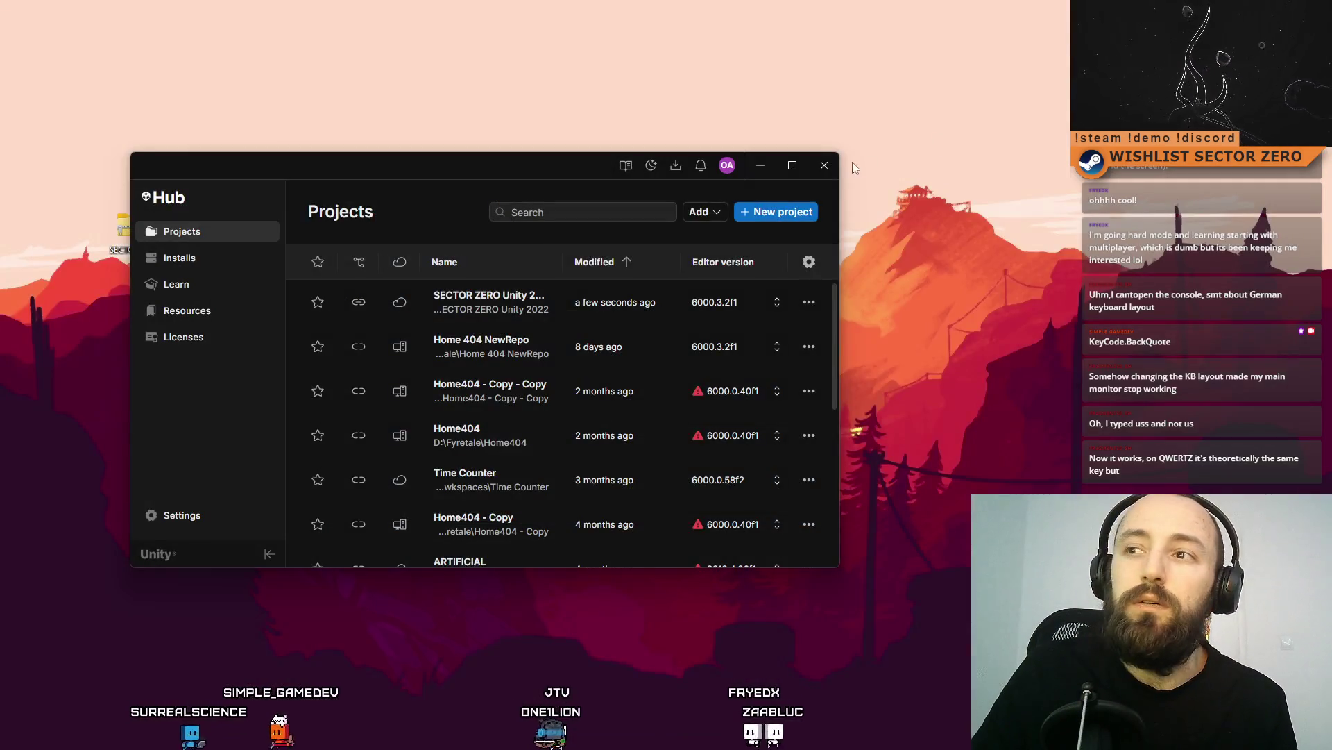
click(823, 168)
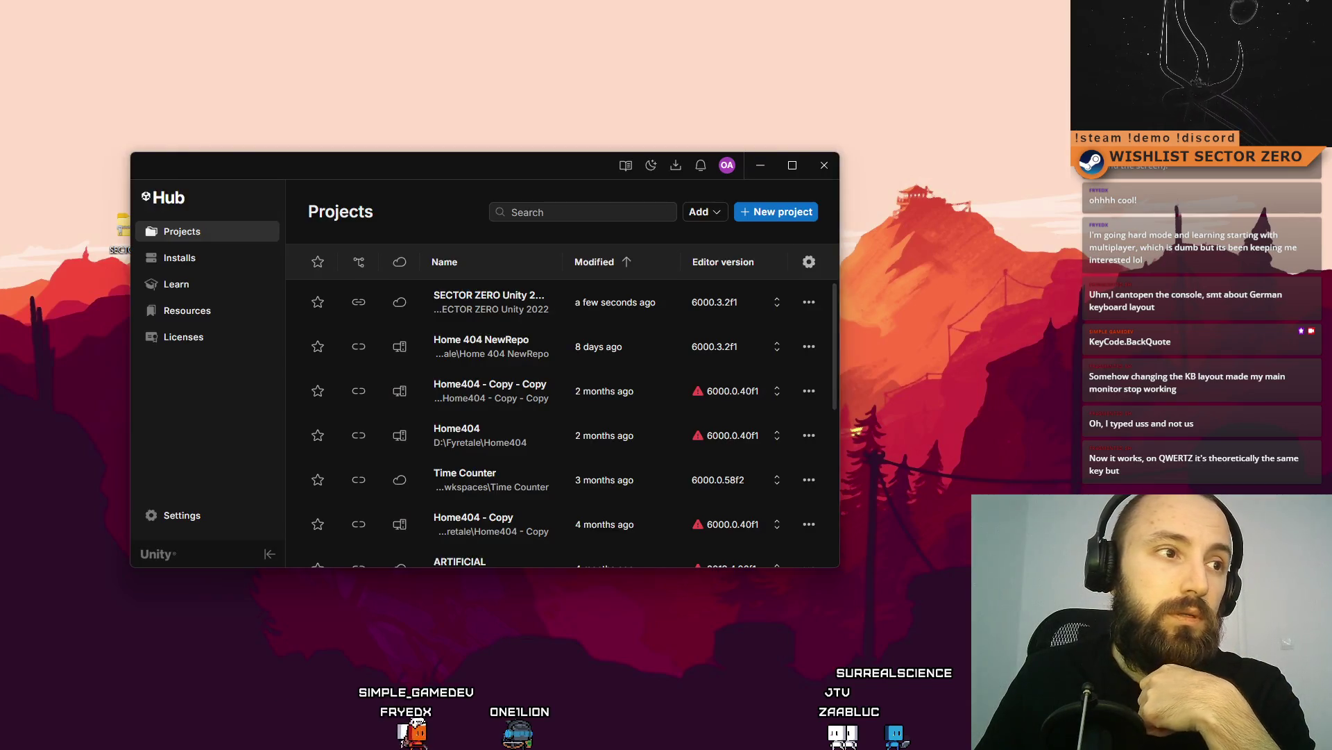
click(466, 316)
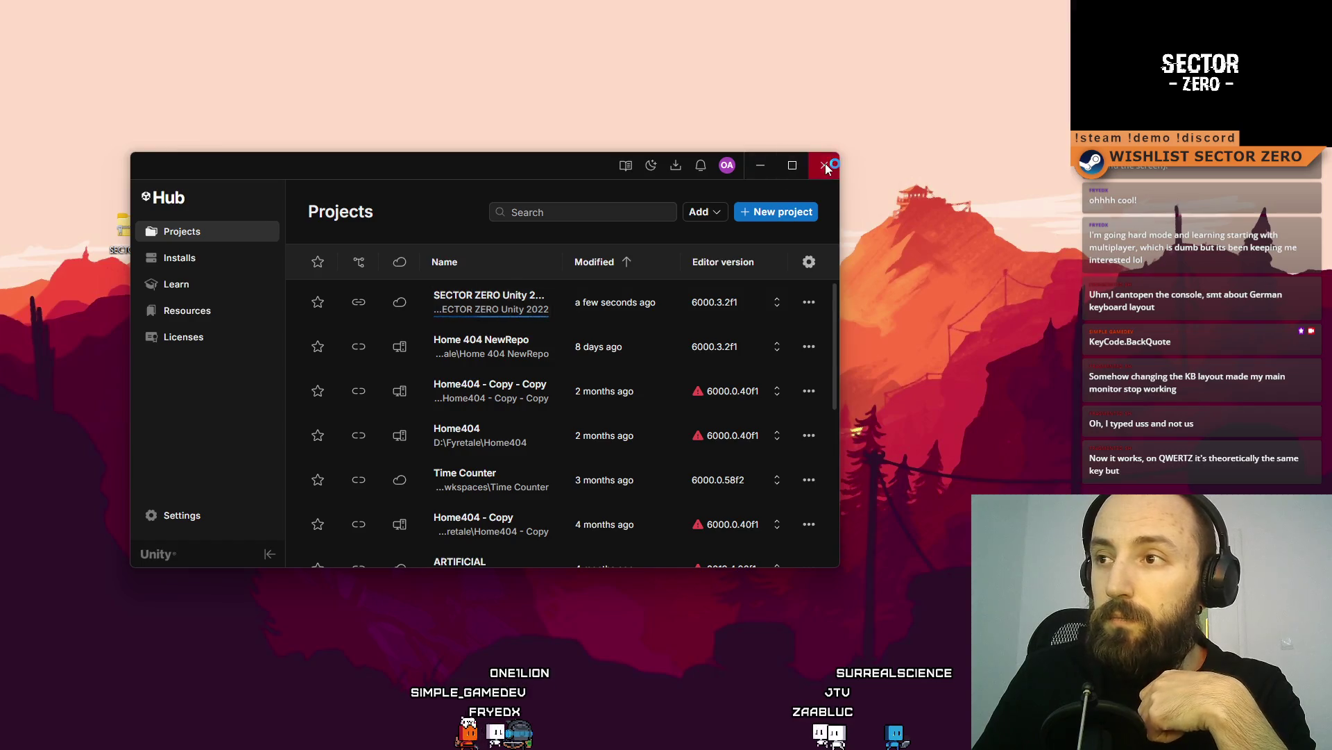
Step: Close Unity Hub and move the loading splash aside while the project opens
click(824, 165)
drag(656, 333, 697, 322)
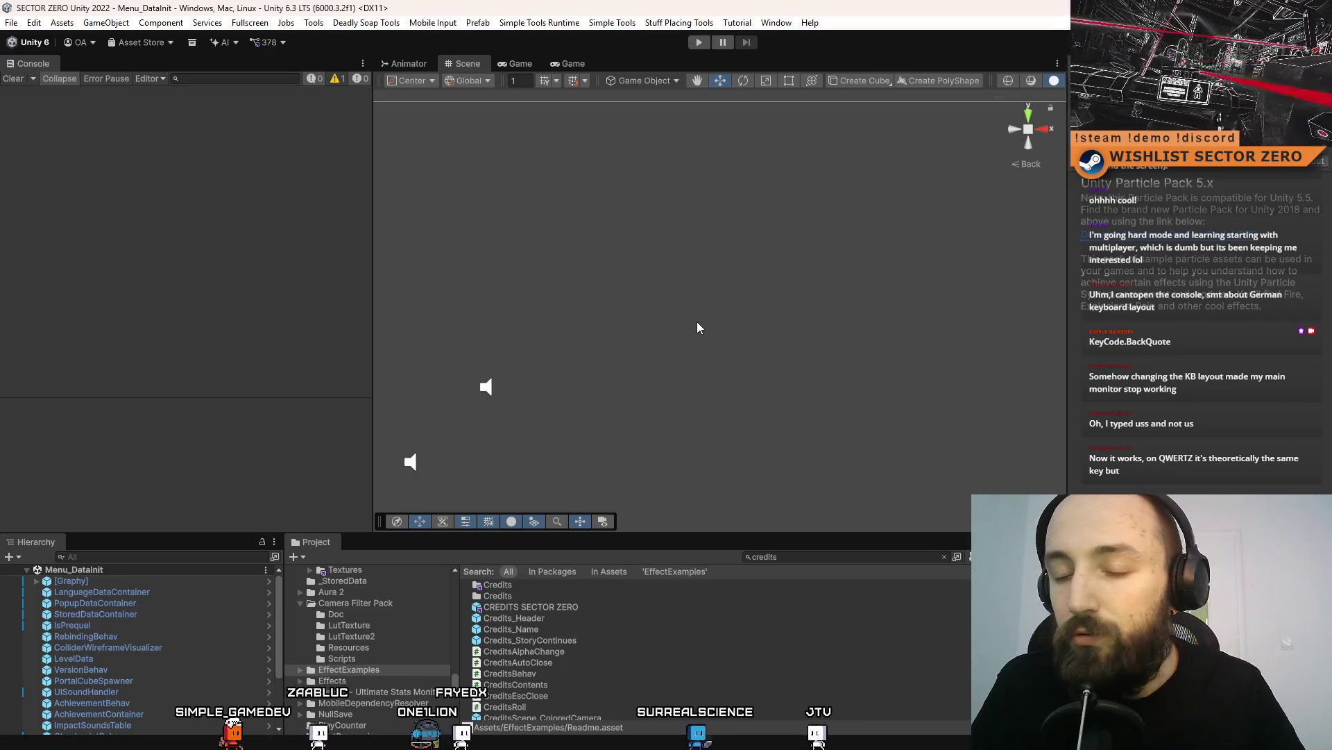
Step: Focus the Project search field and run the game to reach the Special Thanks credits
click(822, 558)
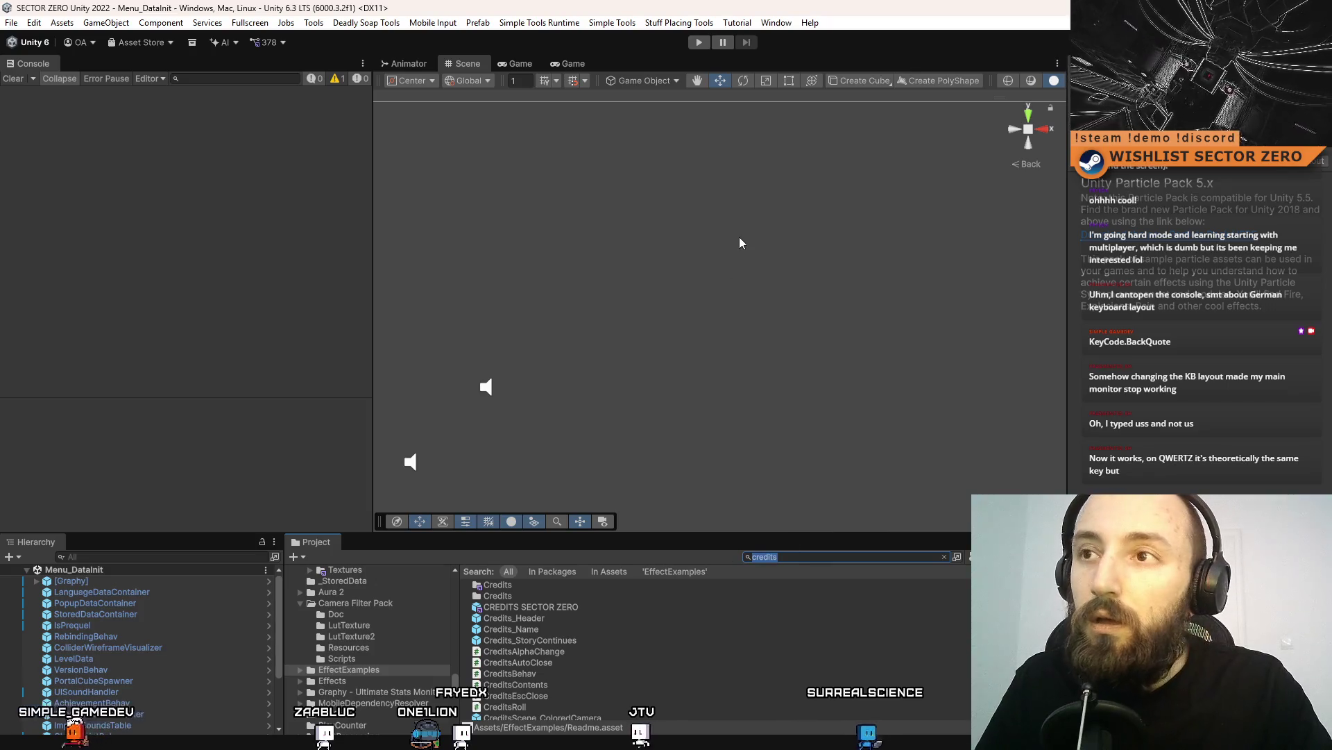
click(700, 42)
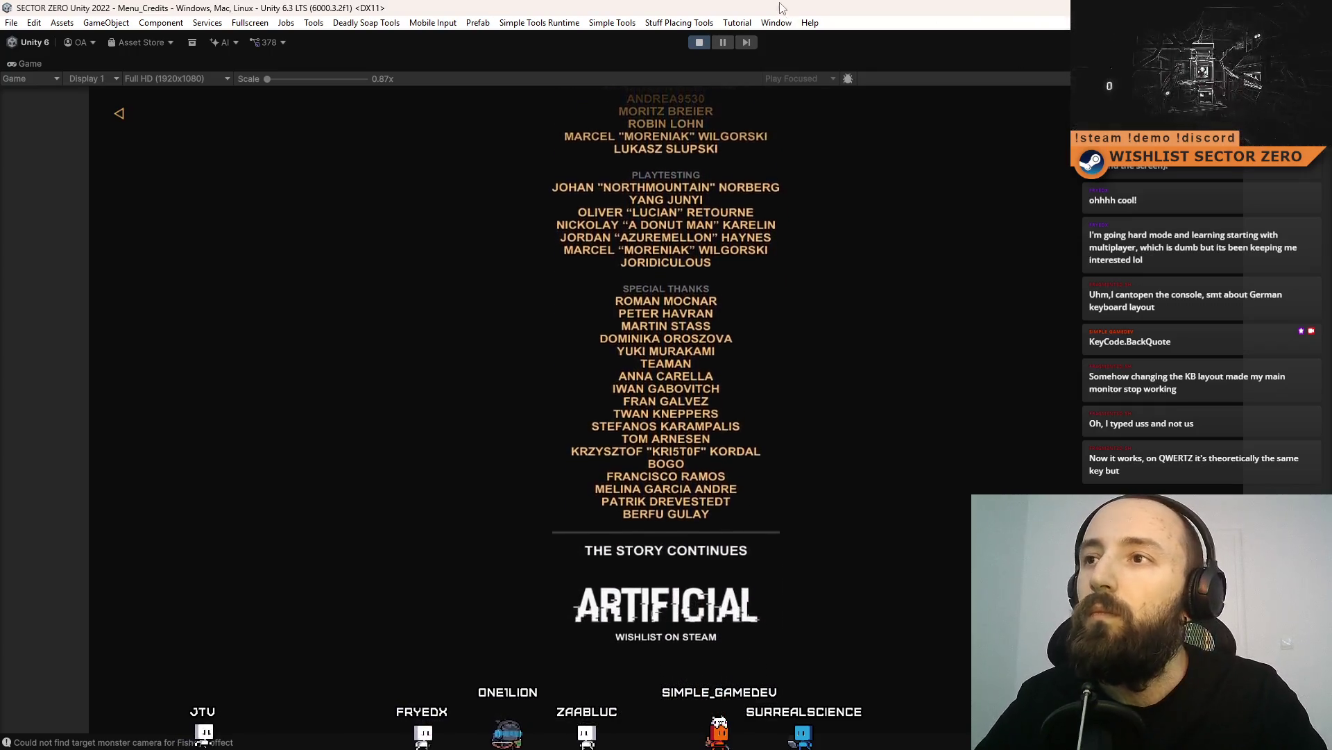
Step: Stop play mode once the credits end on THE STORY CONTINUES
click(699, 42)
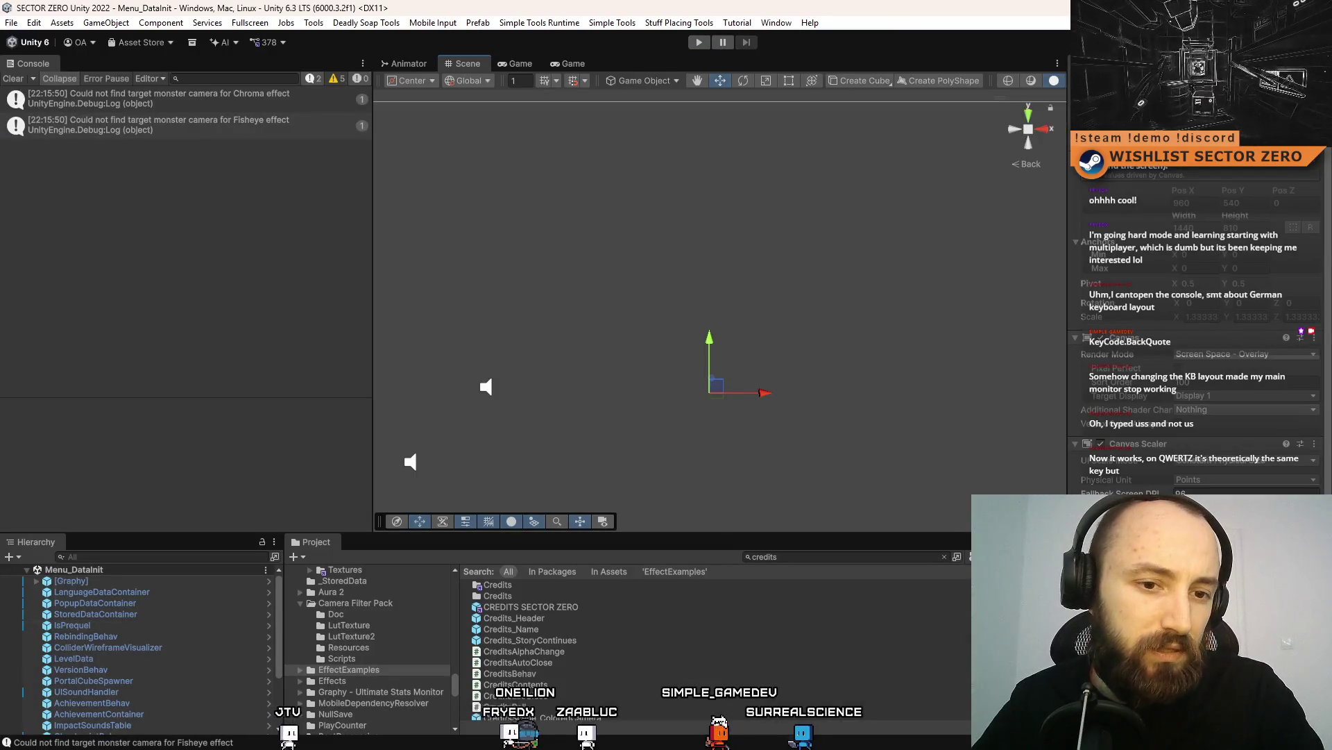